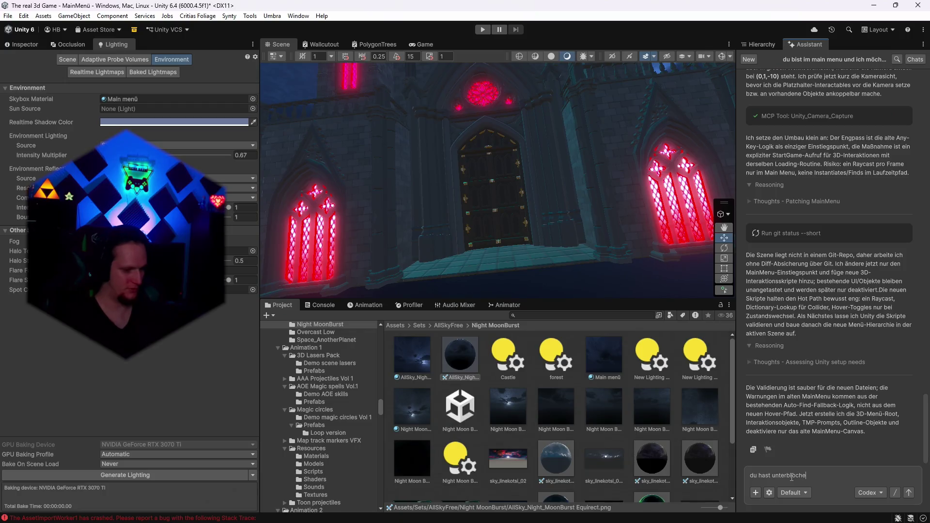
# - Send the assistant the German message 'rochen amche dort eriter wo du aufgehört hast'
pyautogui.write('iter')
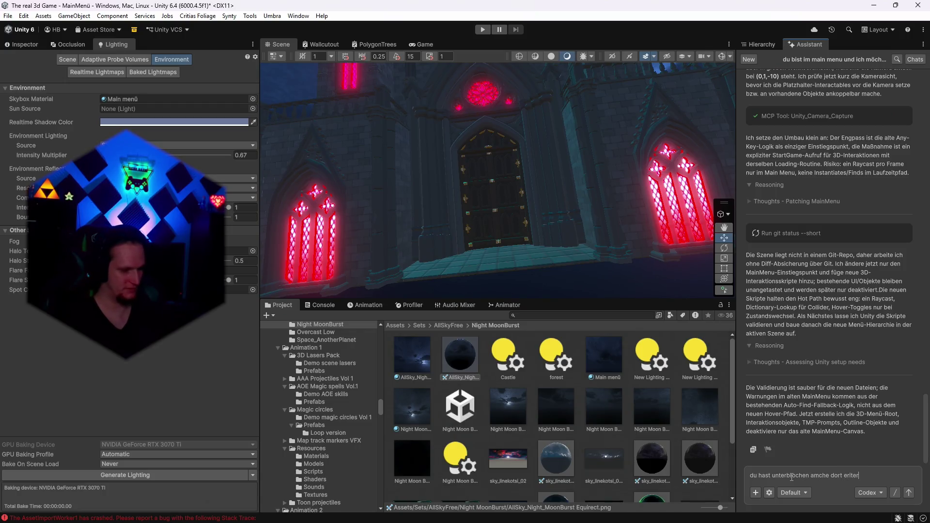
pyautogui.write(' wo du aufgehört')
pyautogui.write(' hast')
pyautogui.press('Return')
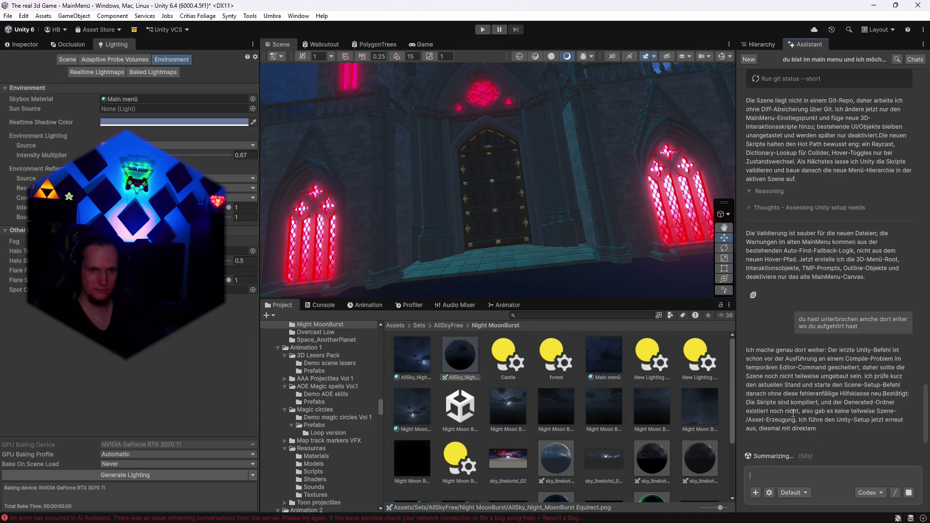
# - Let the assistant finish replying, then bring up the Console error log
pyautogui.moveTo(787, 522)
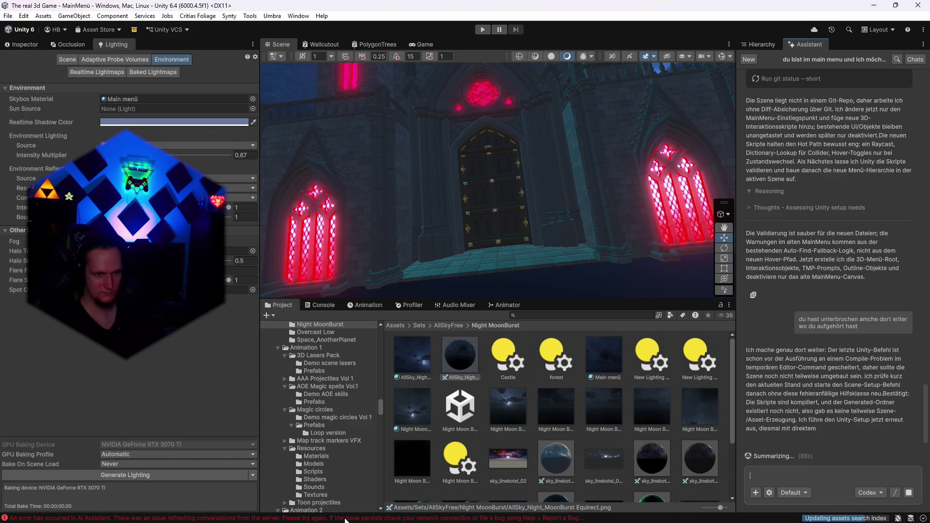
pyautogui.click(348, 519)
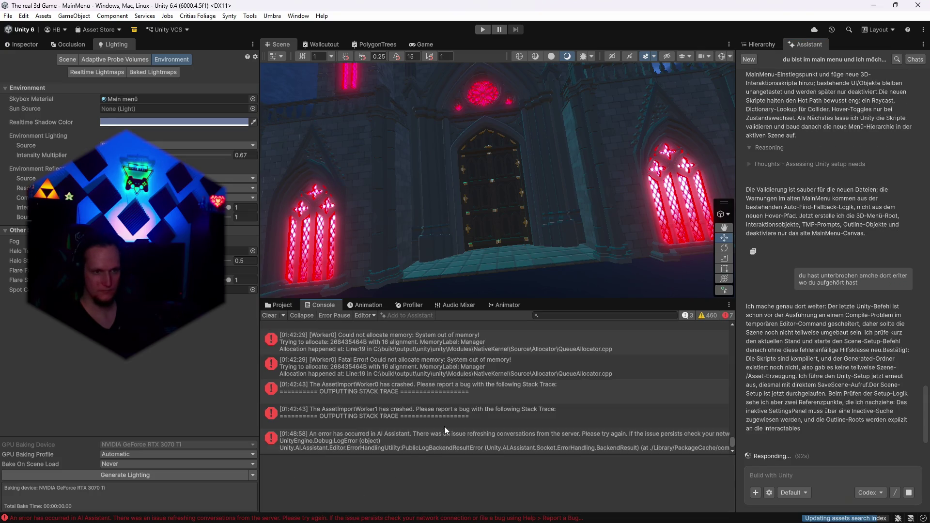
# - Inspect the latest error's stack trace, select Intensity Multiplier 0.67, and show Night MoonBurst assets
pyautogui.click(429, 441)
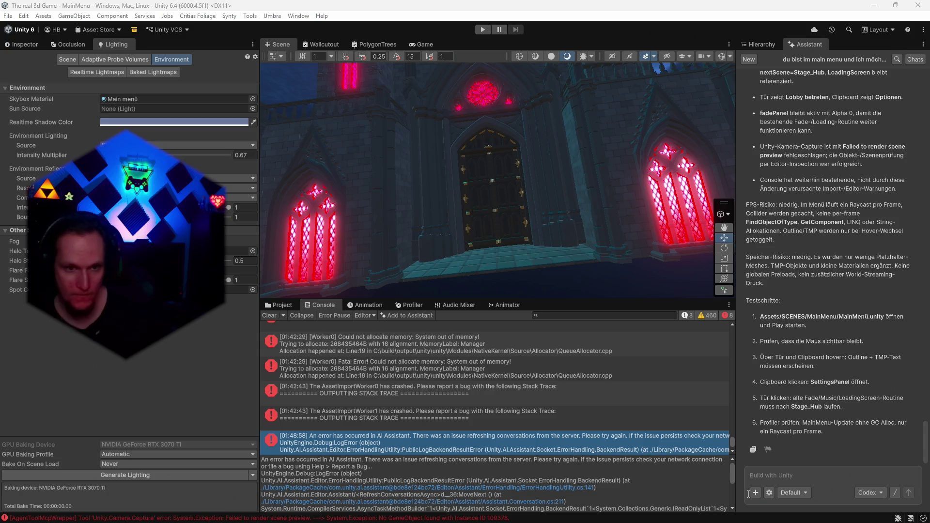
pyautogui.click(150, 367)
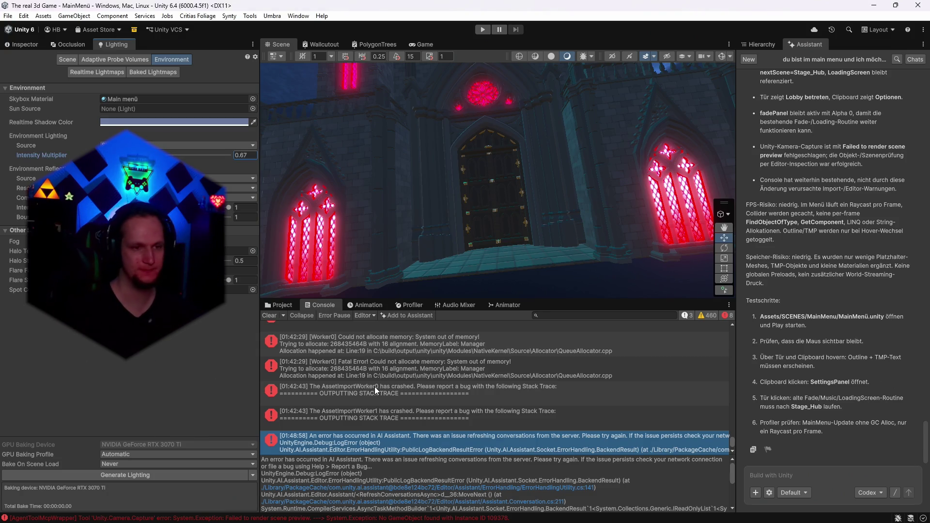
pyautogui.click(278, 305)
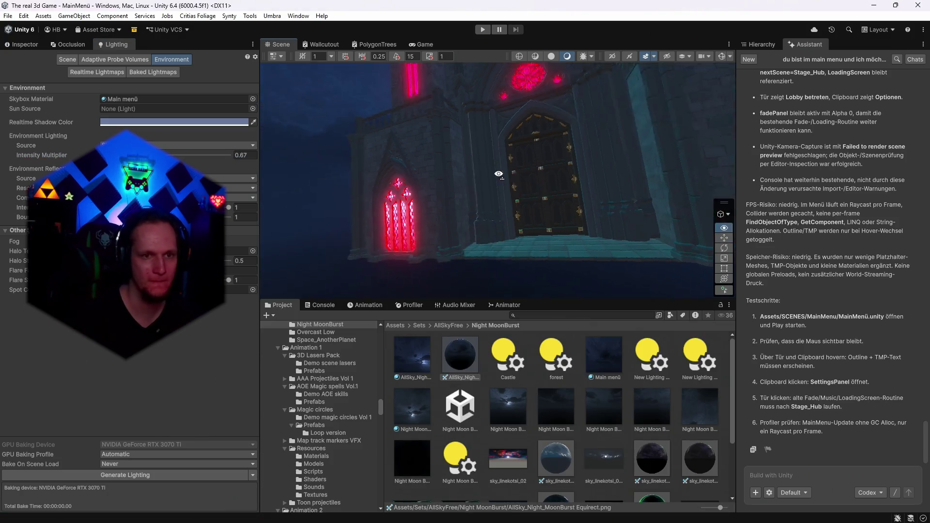
pyautogui.click(775, 44)
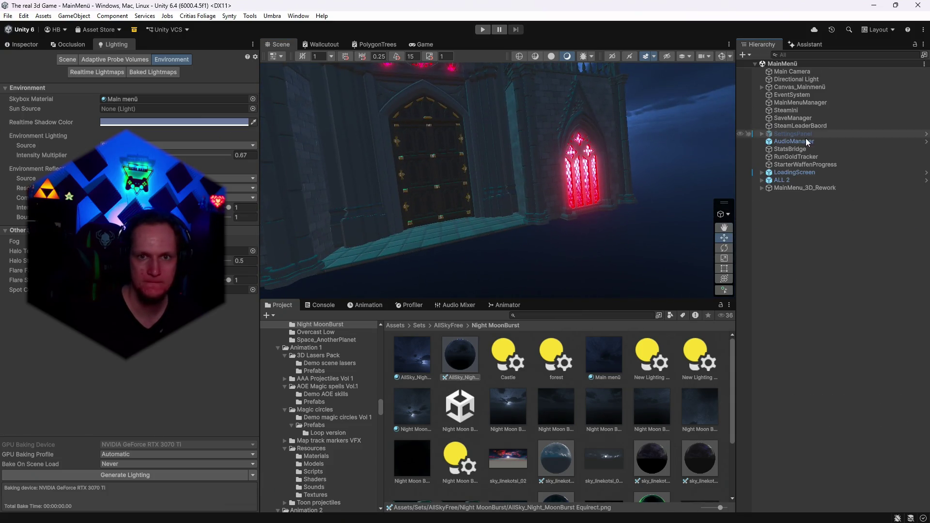
pyautogui.doubleClick(786, 188)
pyautogui.moveTo(547, 189)
pyautogui.mouseDown()
pyautogui.moveTo(574, 205)
pyautogui.moveTo(397, 189)
pyautogui.moveTo(456, 173)
pyautogui.moveTo(317, 170)
pyautogui.mouseUp()
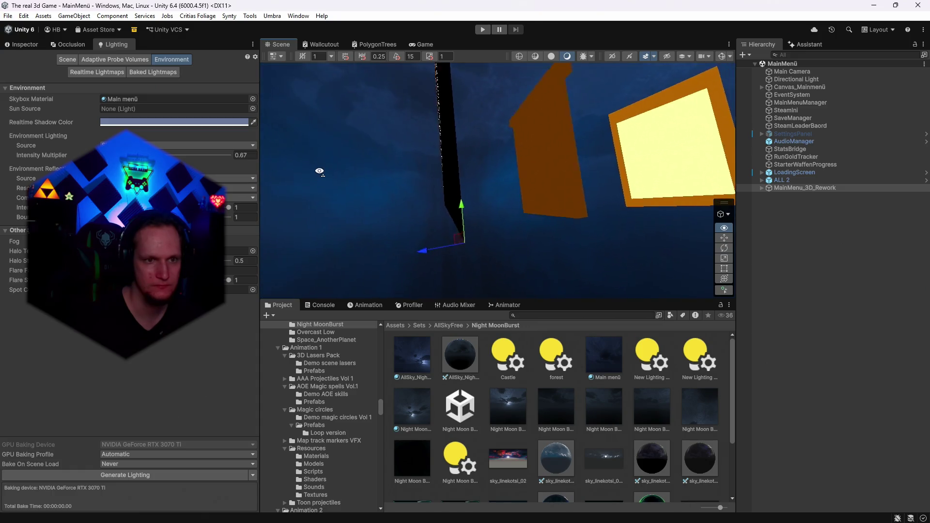
pyautogui.moveTo(630, 136)
pyautogui.mouseDown()
pyautogui.moveTo(646, 124)
pyautogui.moveTo(638, 170)
pyautogui.moveTo(730, 188)
pyautogui.mouseUp()
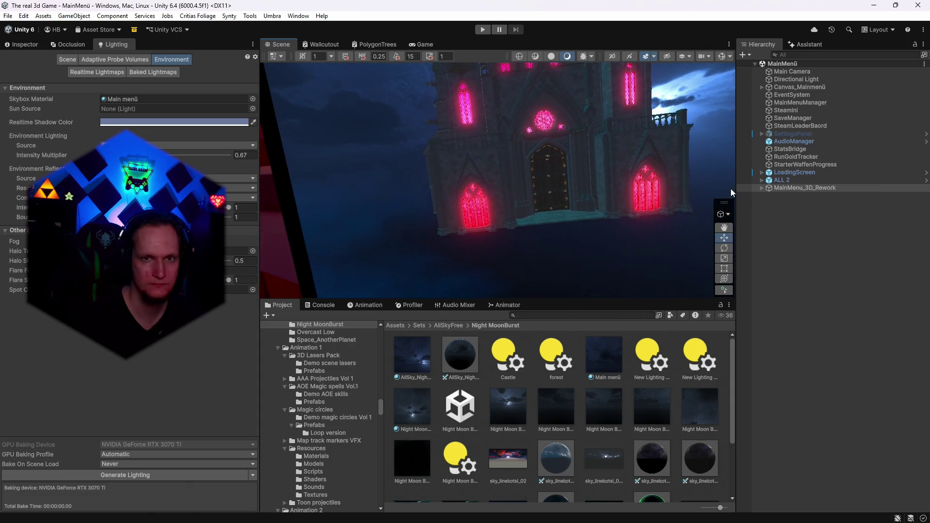
pyautogui.click(807, 44)
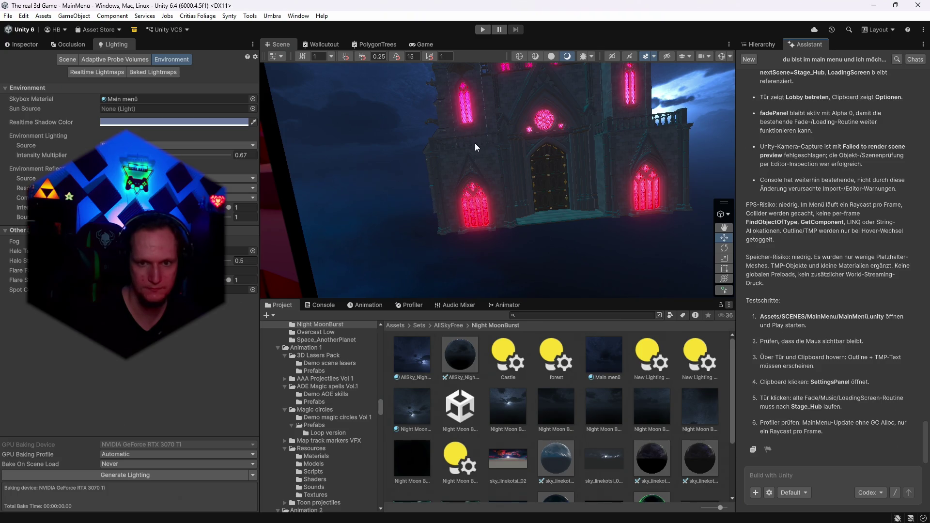
pyautogui.click(7, 16)
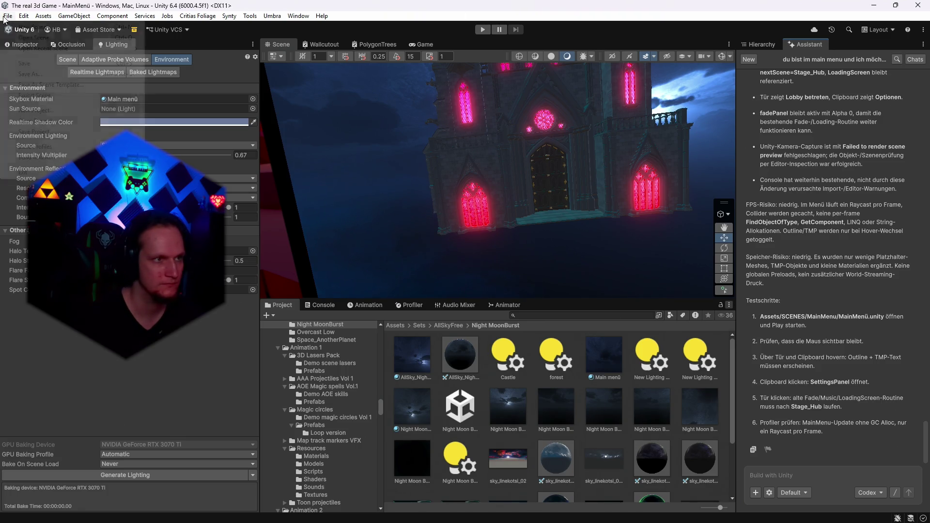
# - Start Play mode to test the main menu
pyautogui.click(7, 16)
pyautogui.click(7, 17)
pyautogui.click(7, 16)
pyautogui.click(482, 30)
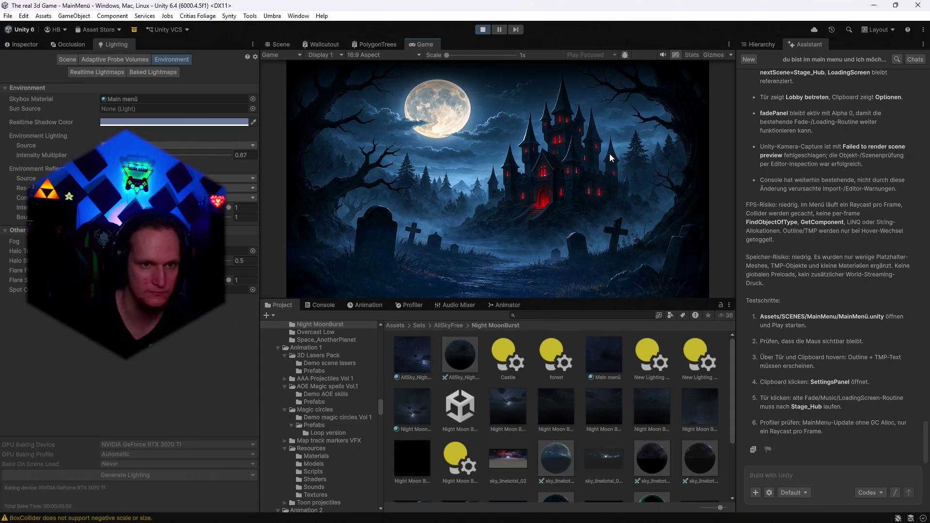
# - In the Hierarchy, expand DontDestroyOnLoad and MainMenu_3D_Rework and select SteamIni
pyautogui.click(752, 41)
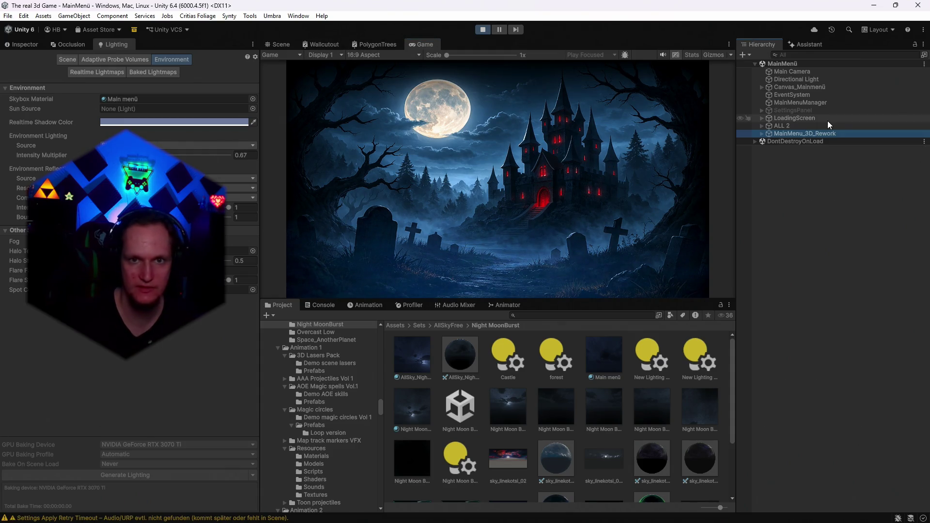
pyautogui.click(755, 142)
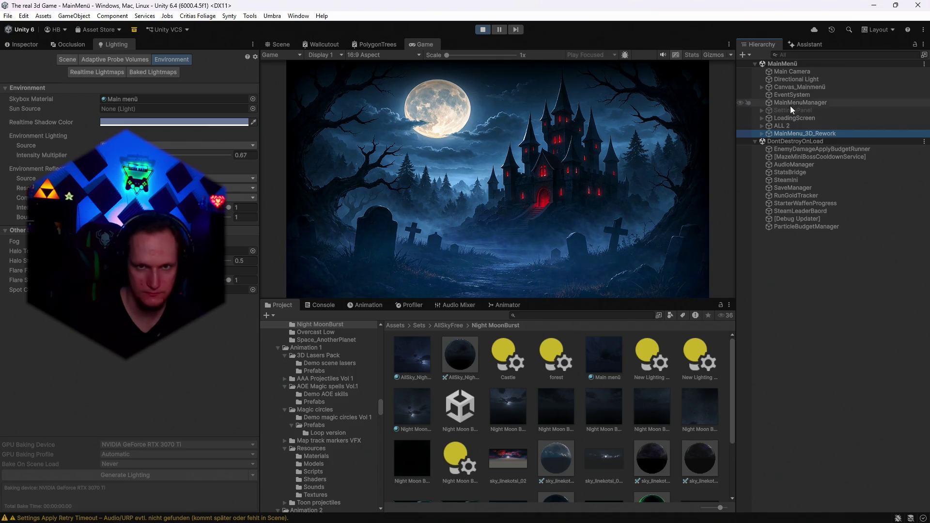
pyautogui.click(763, 133)
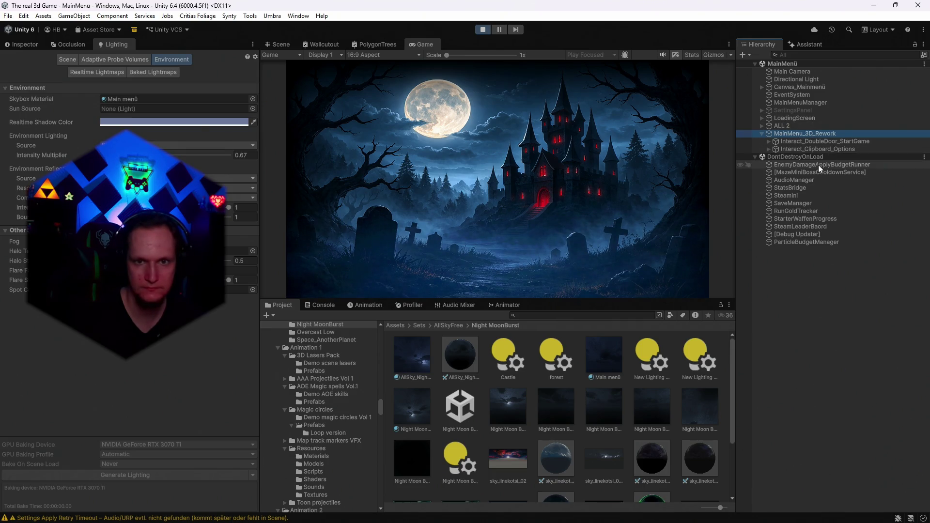
pyautogui.click(797, 195)
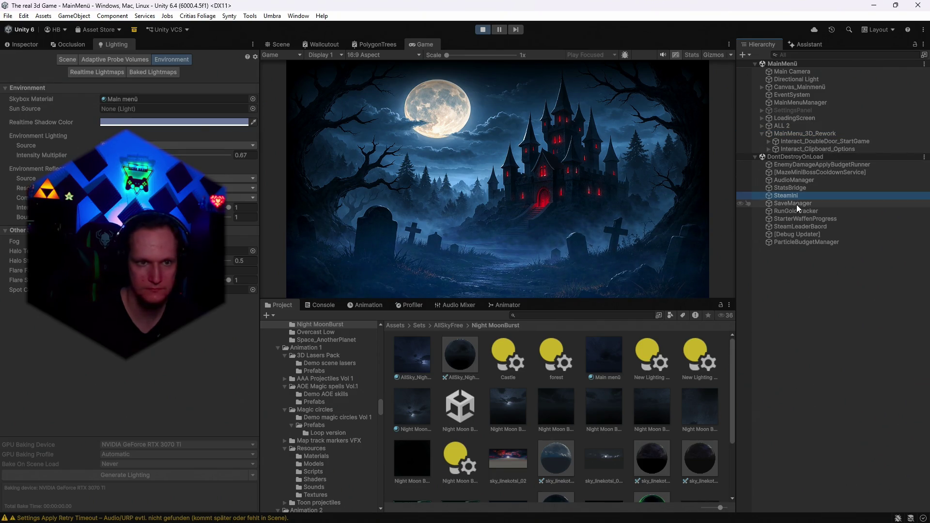
pyautogui.click(276, 43)
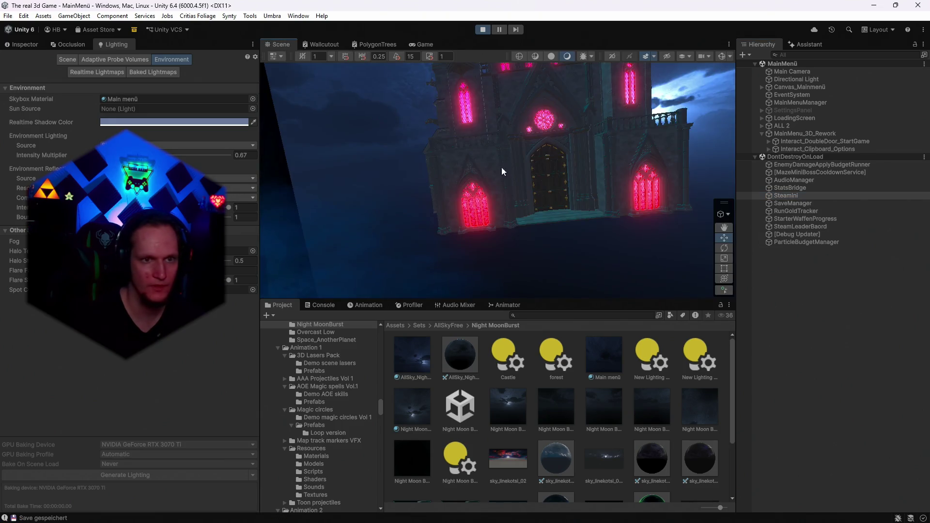
# - Orbit the view toward the moon panel and inspect SteamIni's properties
pyautogui.moveTo(505, 136); pyautogui.dragTo(601, 151)
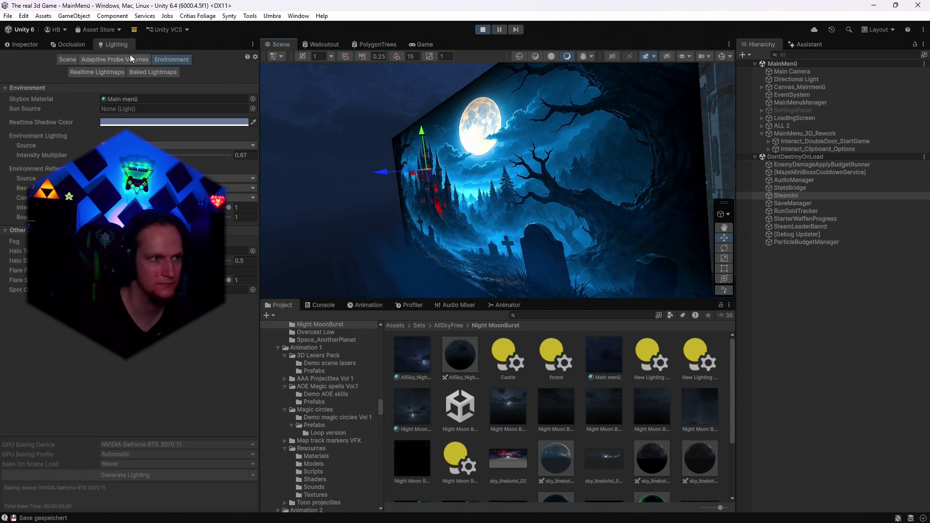
pyautogui.click(31, 42)
pyautogui.moveTo(523, 146); pyautogui.dragTo(552, 147)
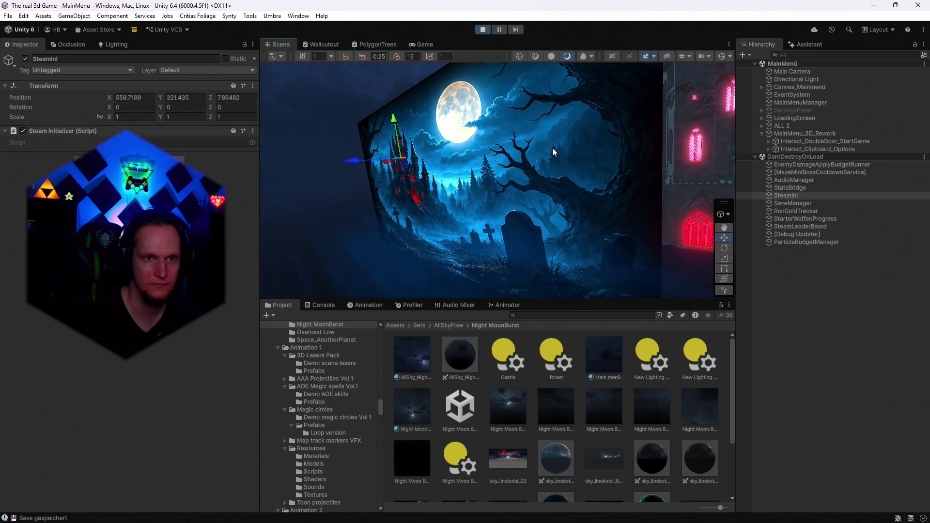
pyautogui.click(582, 175)
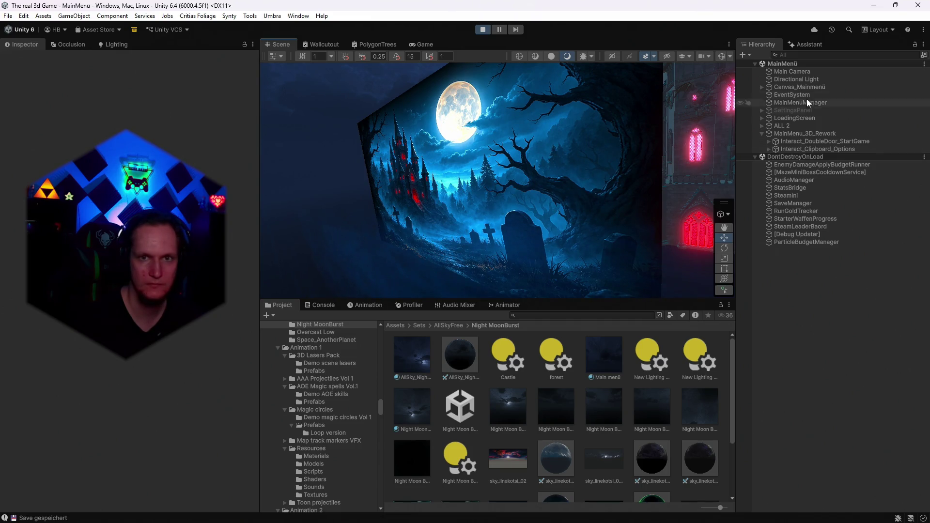
# - Deactivate FadePanel (1) and Fade (1) under Canvas_Mainmenü and check the doors in Game view
pyautogui.click(795, 79)
pyautogui.click(792, 87)
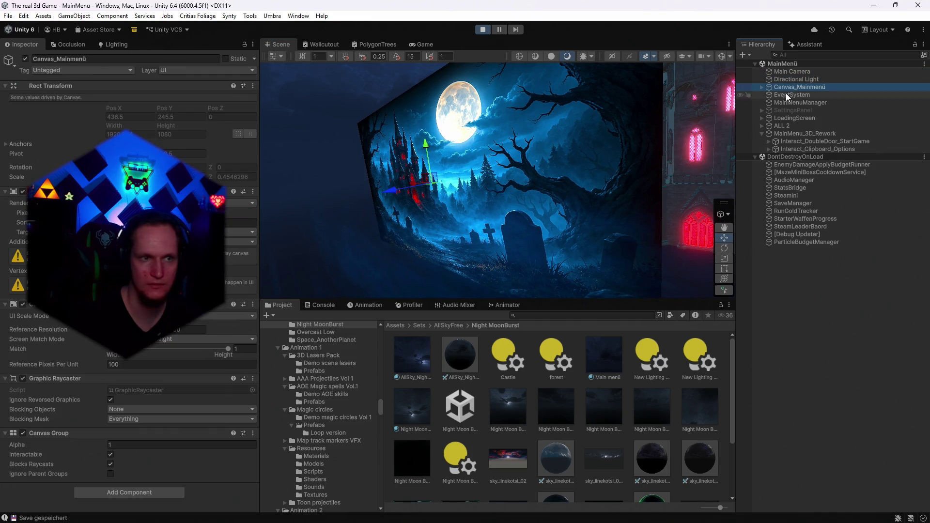
pyautogui.click(762, 87)
pyautogui.click(787, 96)
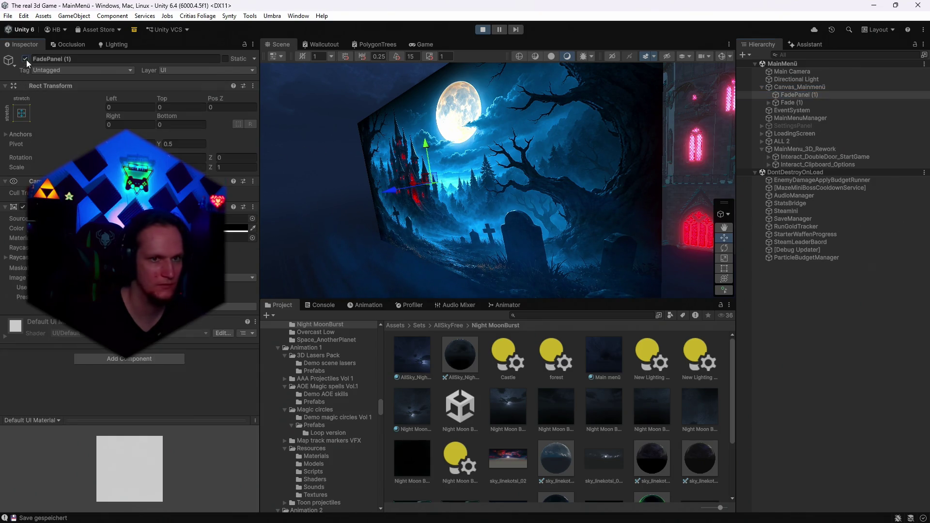
pyautogui.click(26, 60)
pyautogui.click(797, 102)
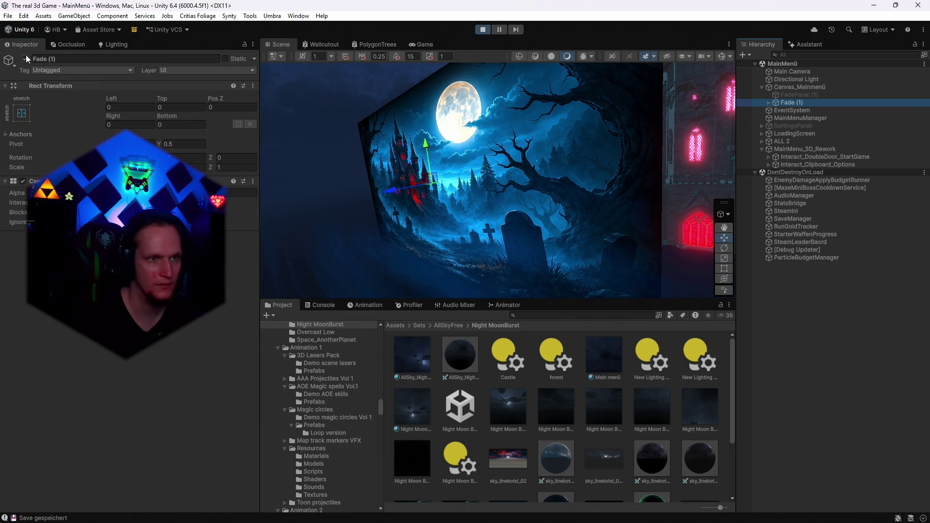
pyautogui.click(26, 58)
pyautogui.click(434, 43)
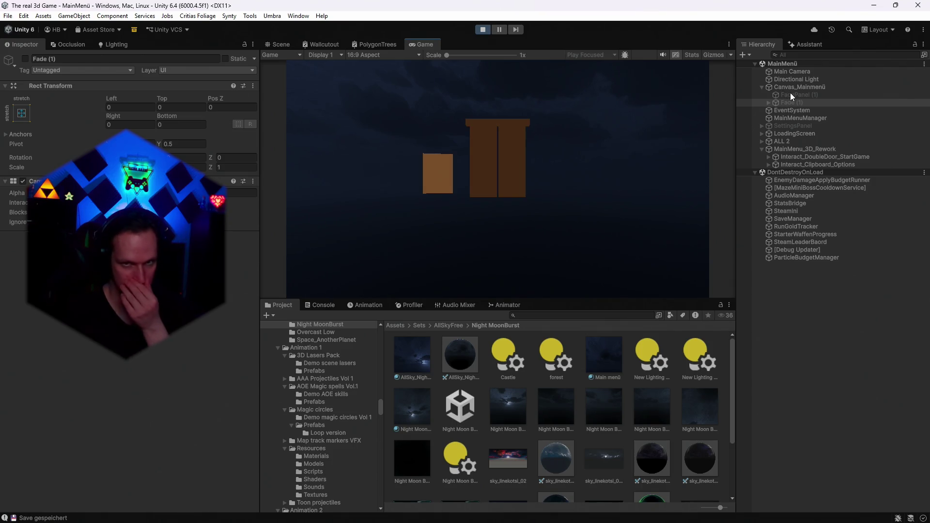
pyautogui.click(292, 43)
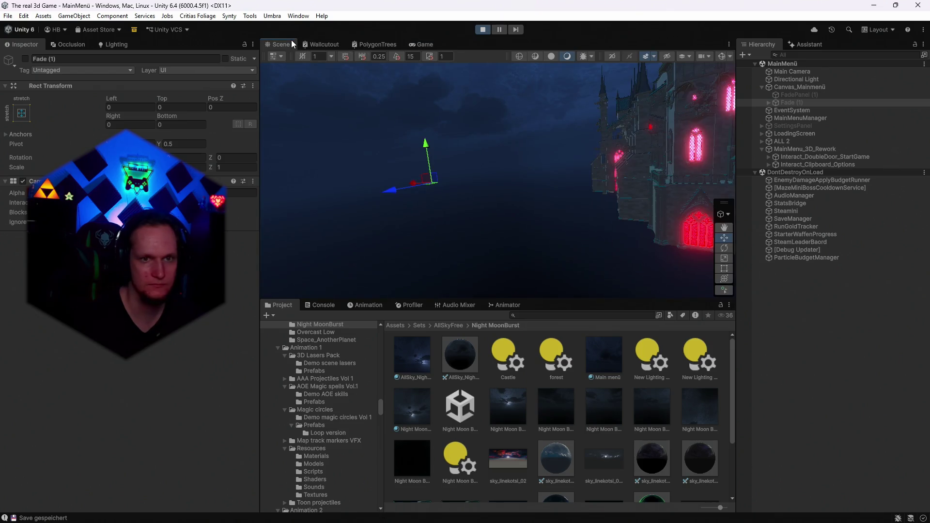
pyautogui.moveTo(507, 161)
pyautogui.mouseDown()
pyautogui.moveTo(407, 201)
pyautogui.moveTo(494, 160)
pyautogui.moveTo(623, 125)
pyautogui.moveTo(678, 145)
pyautogui.mouseUp()
pyautogui.doubleClick(814, 157)
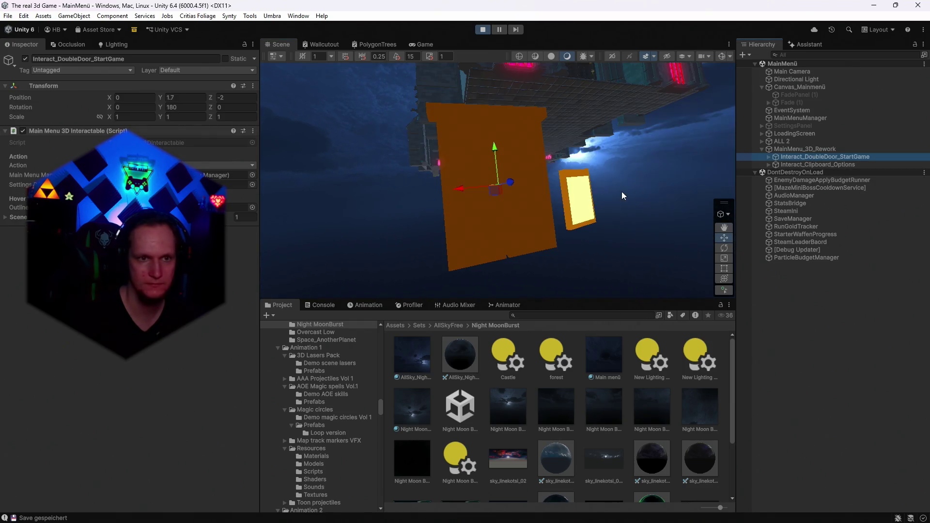
pyautogui.click(781, 142)
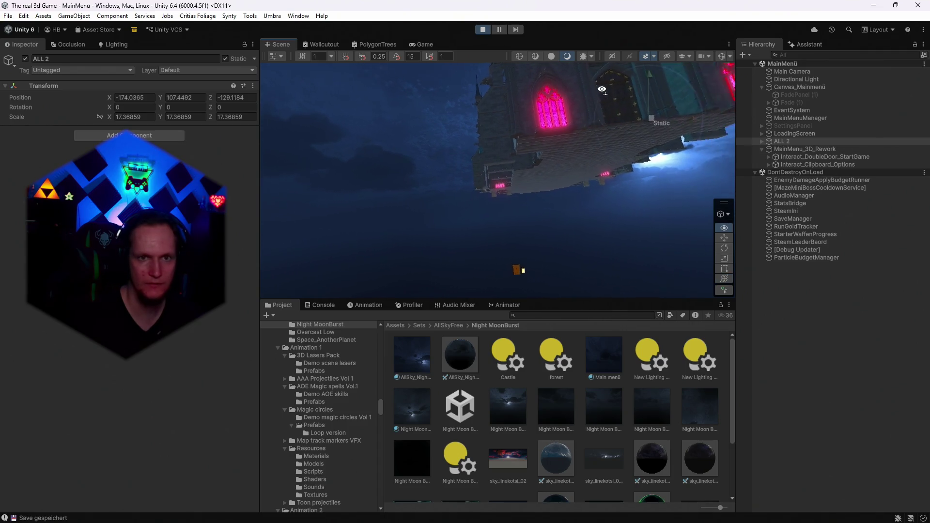
pyautogui.click(229, 59)
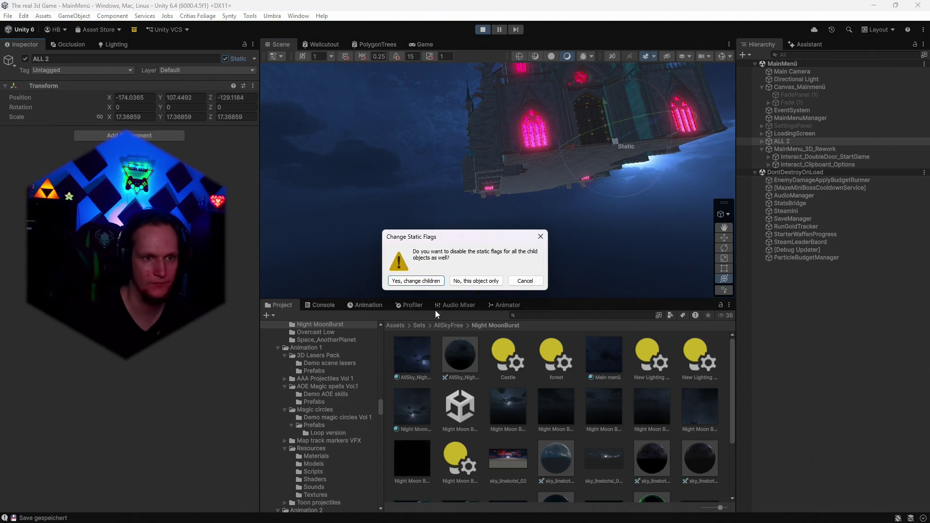
# - Turn off ALL 2's static flags and adjust the Cathedral child's scale
pyautogui.click(406, 281)
pyautogui.moveTo(615, 145); pyautogui.dragTo(520, 143)
pyautogui.hotkey('ctrl', 'z')
pyautogui.click(765, 141)
pyautogui.click(795, 150)
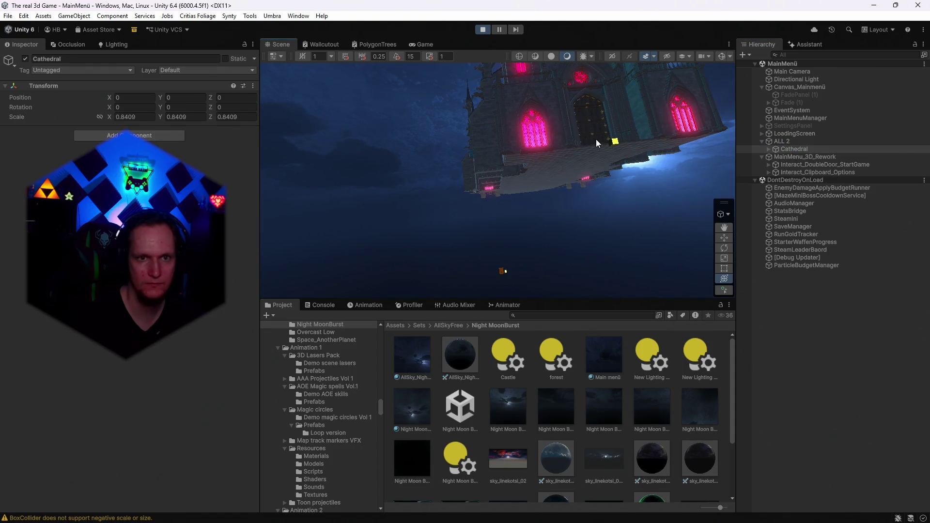
pyautogui.moveTo(446, 142); pyautogui.dragTo(408, 152)
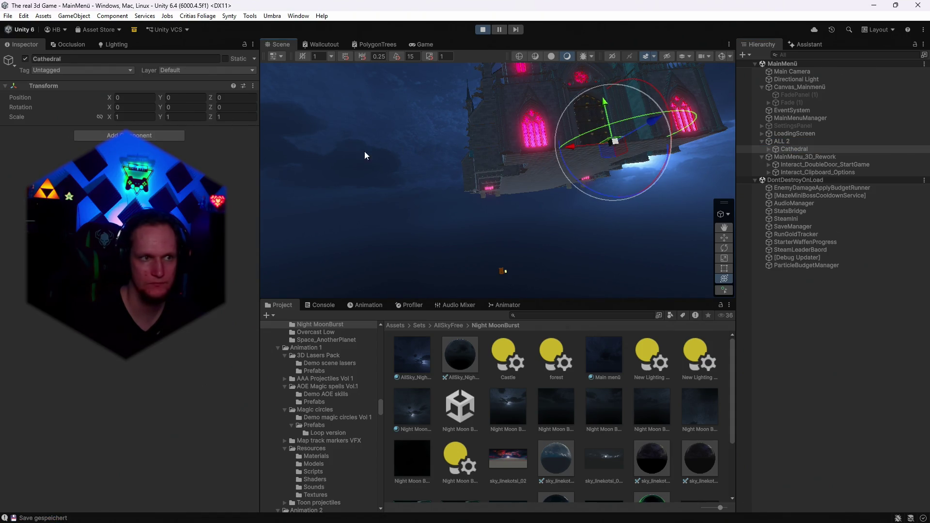
# - Set ALL 2's scale to 1 and run the scene in Play mode
pyautogui.click(786, 142)
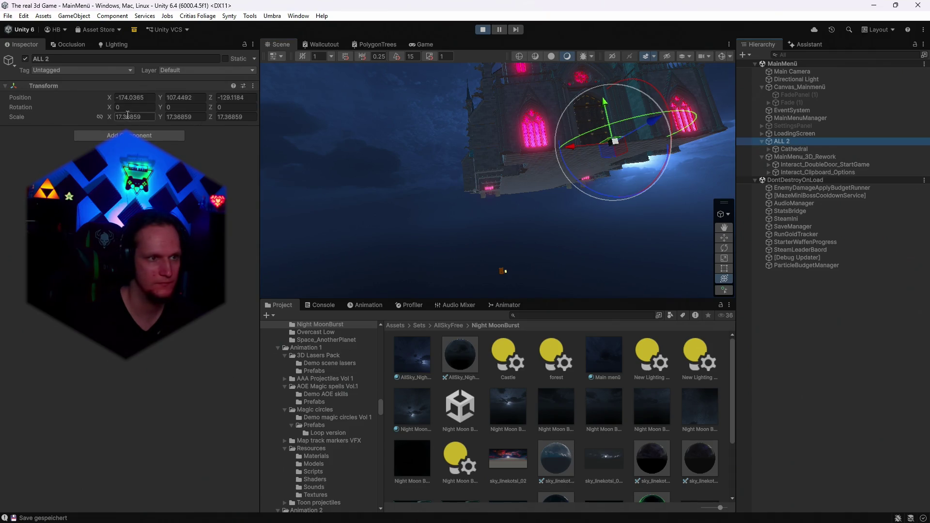
pyautogui.click(226, 118)
pyautogui.write('1')
pyautogui.press('Return')
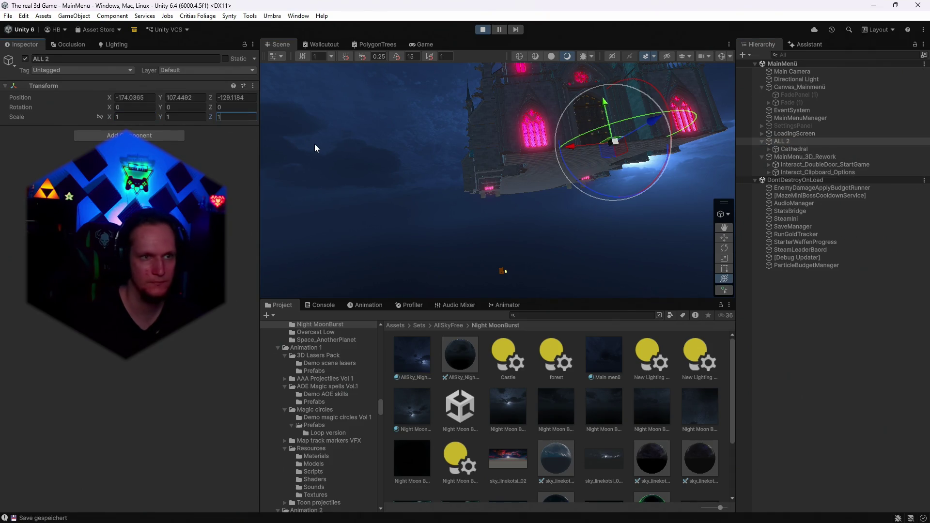
pyautogui.click(420, 45)
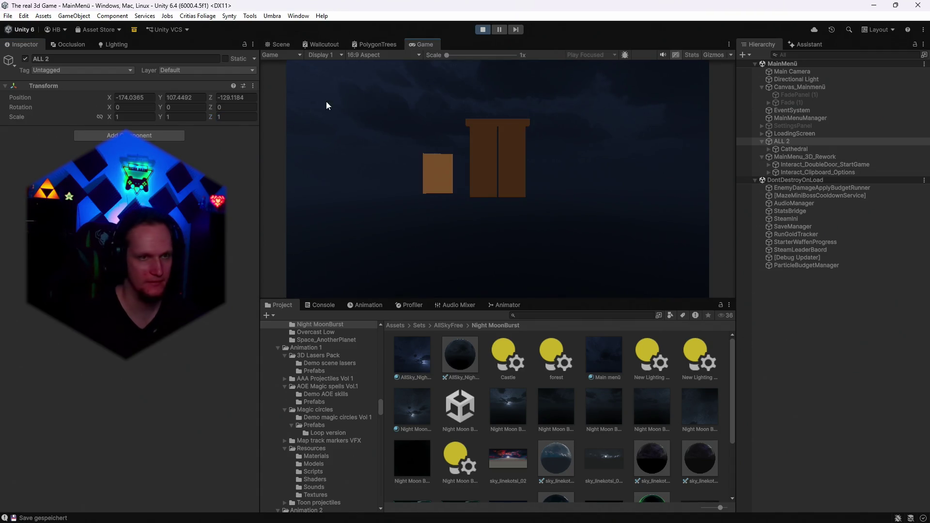
# - Stop Play mode and shrink ALL 2 to about scale 1.1
pyautogui.click(482, 30)
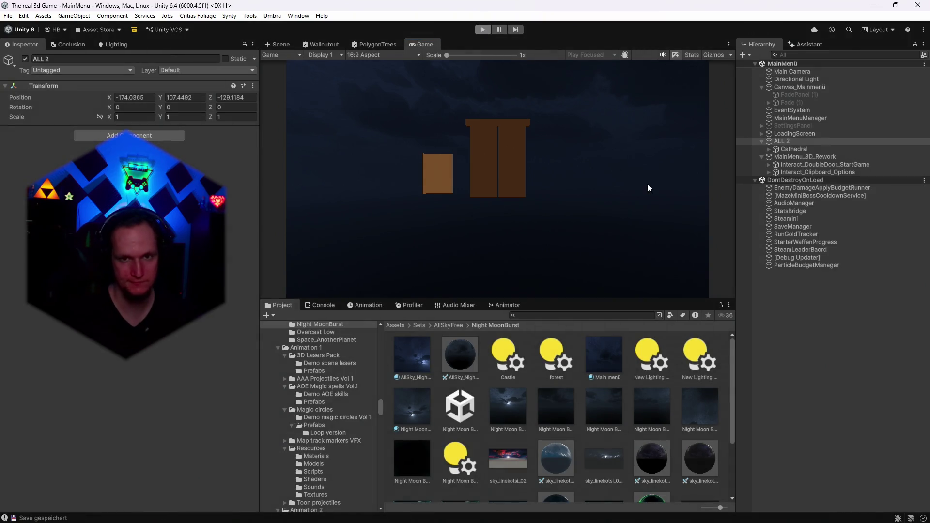
pyautogui.moveTo(653, 202); pyautogui.dragTo(651, 203)
pyautogui.moveTo(609, 135); pyautogui.dragTo(576, 138)
# - Move ALL 2 to position -2.32, -2.7, -2.6 behind the start doors
pyautogui.moveTo(610, 104); pyautogui.dragTo(632, 206)
pyautogui.moveTo(602, 239)
pyautogui.mouseDown()
pyautogui.moveTo(466, 260)
pyautogui.moveTo(536, 251)
pyautogui.moveTo(557, 272)
pyautogui.moveTo(576, 268)
pyautogui.moveTo(548, 260)
pyautogui.moveTo(543, 169)
pyautogui.mouseUp()
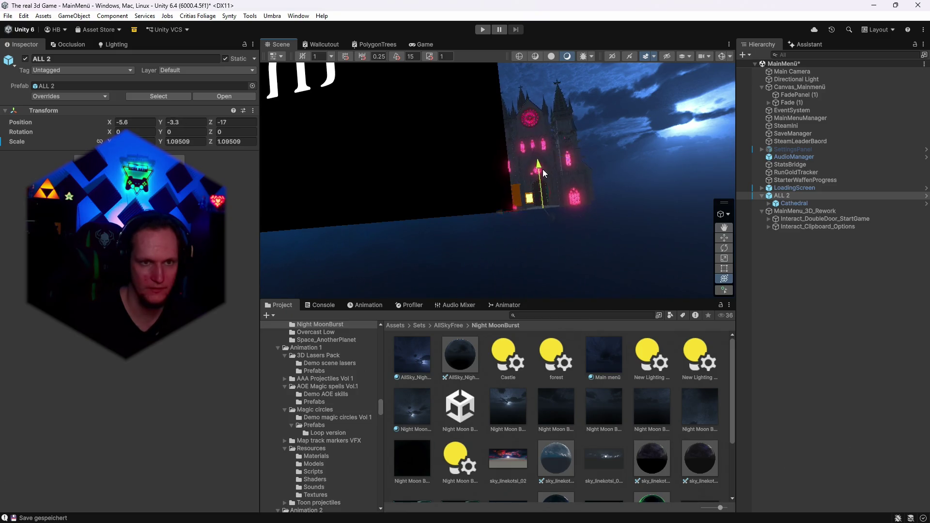
pyautogui.moveTo(548, 217)
pyautogui.mouseDown()
pyautogui.moveTo(573, 239)
pyautogui.moveTo(507, 228)
pyautogui.mouseUp()
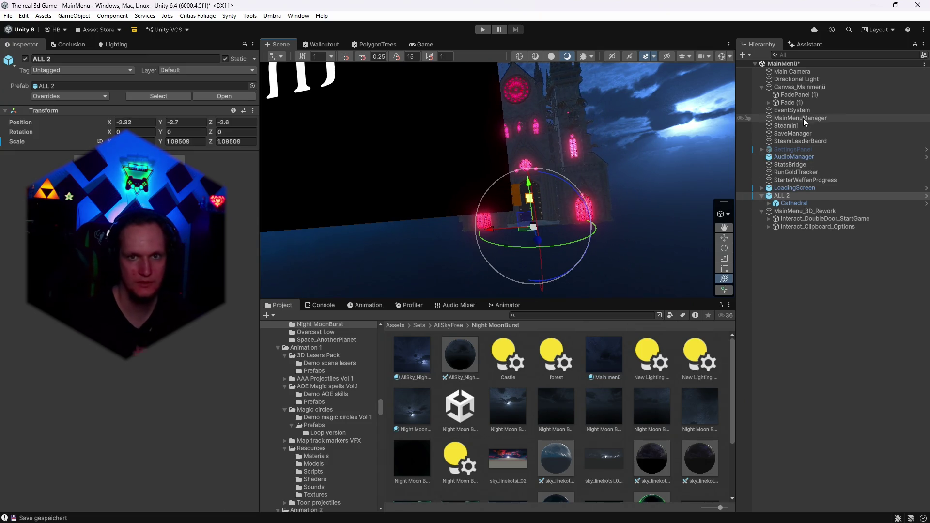
pyautogui.click(786, 95)
# - Deactivate FadePanel (1) and Fade (1) together
pyautogui.keyDown('ctrl'); pyautogui.click(782, 103); pyautogui.keyUp('ctrl')
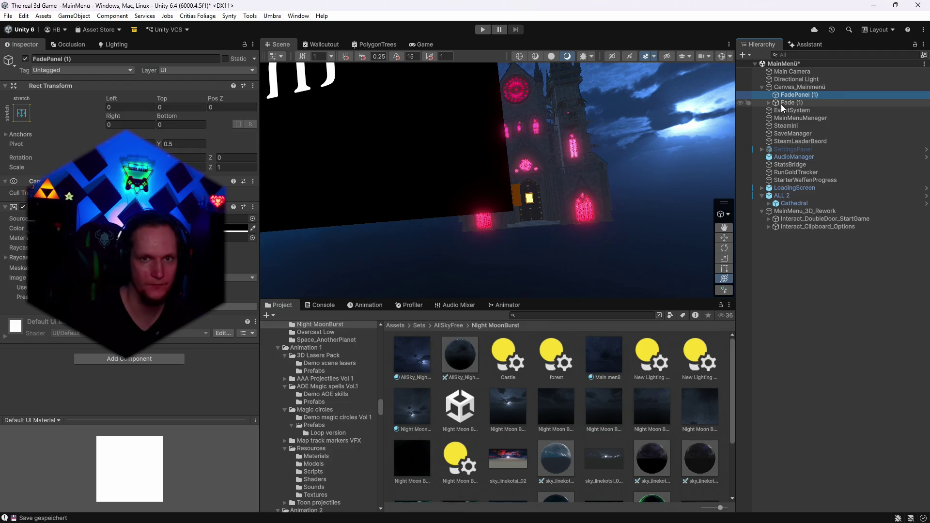
pyautogui.click(25, 59)
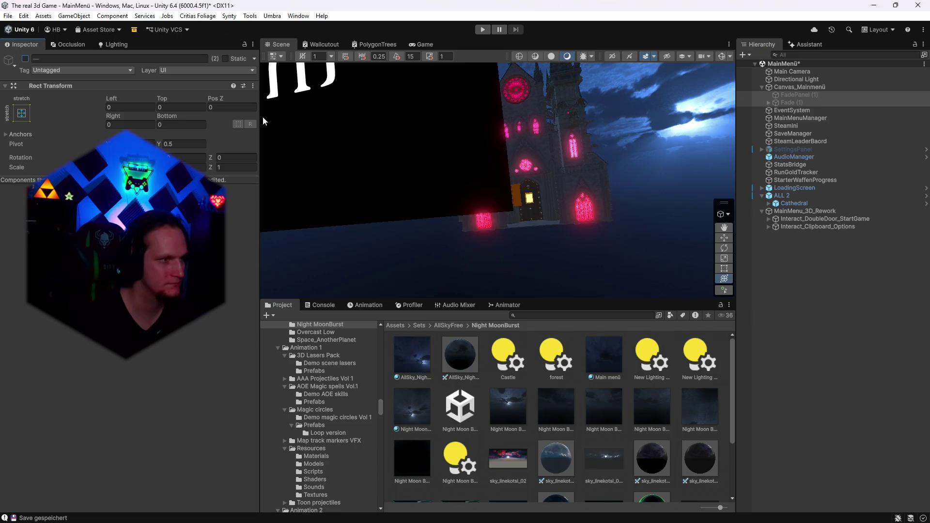
pyautogui.moveTo(640, 97)
pyautogui.mouseDown()
pyautogui.moveTo(672, 178)
pyautogui.moveTo(656, 62)
pyautogui.mouseUp()
# - Make the UI layer visible in the Scene view's layer visibility list
pyautogui.click(688, 56)
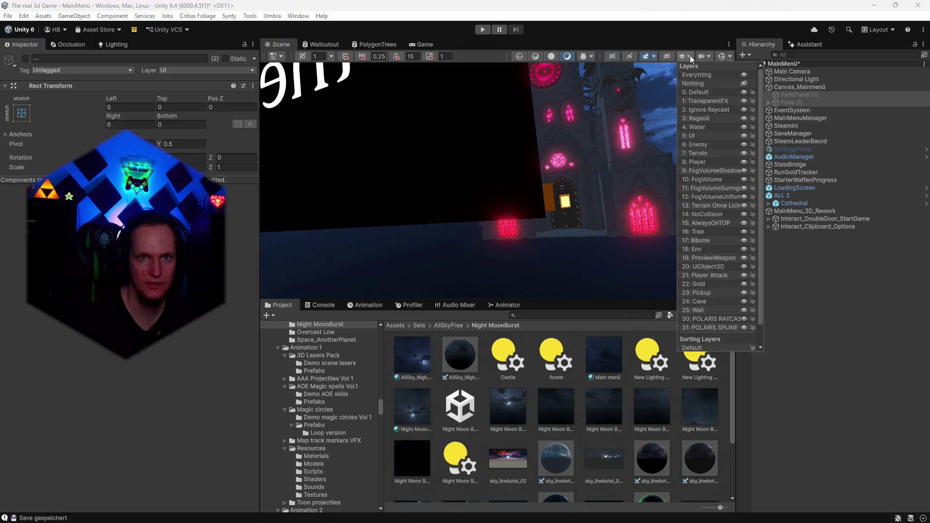
pyautogui.click(742, 136)
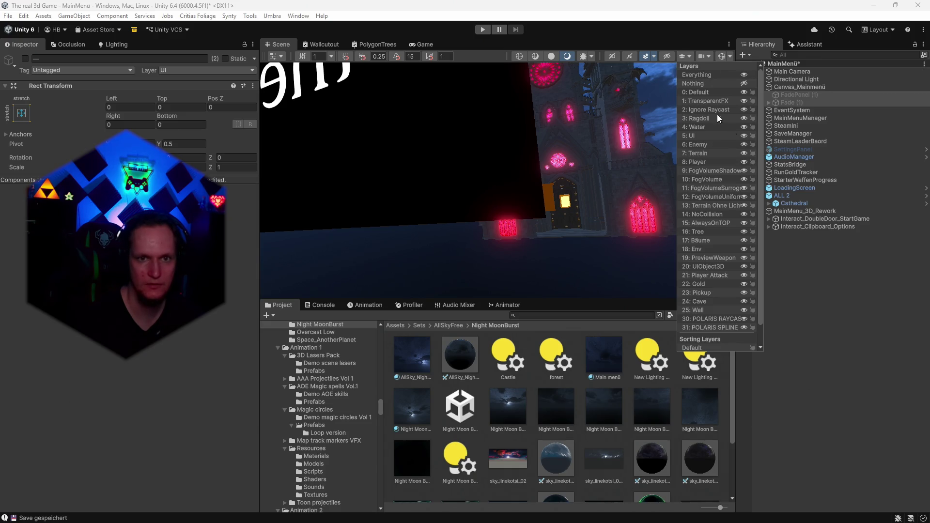
pyautogui.click(871, 253)
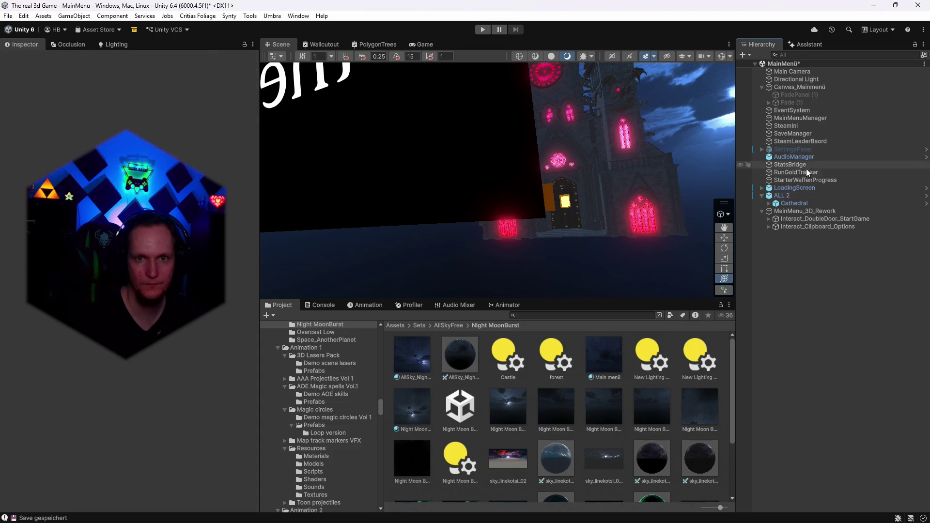
pyautogui.scroll(3, 591, 159)
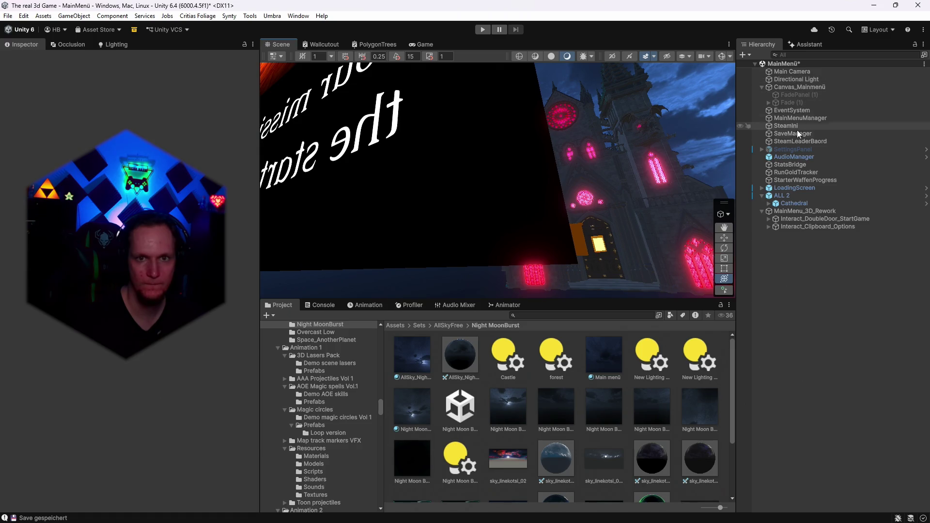
pyautogui.click(794, 189)
# - Put LoadingScreen and its children on the 5: UI layer
pyautogui.click(194, 70)
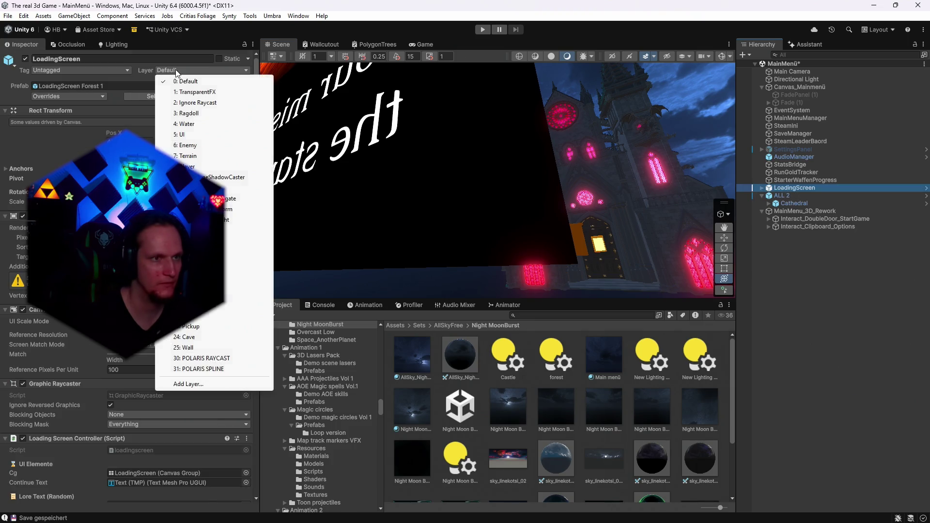
pyautogui.click(237, 135)
pyautogui.click(415, 281)
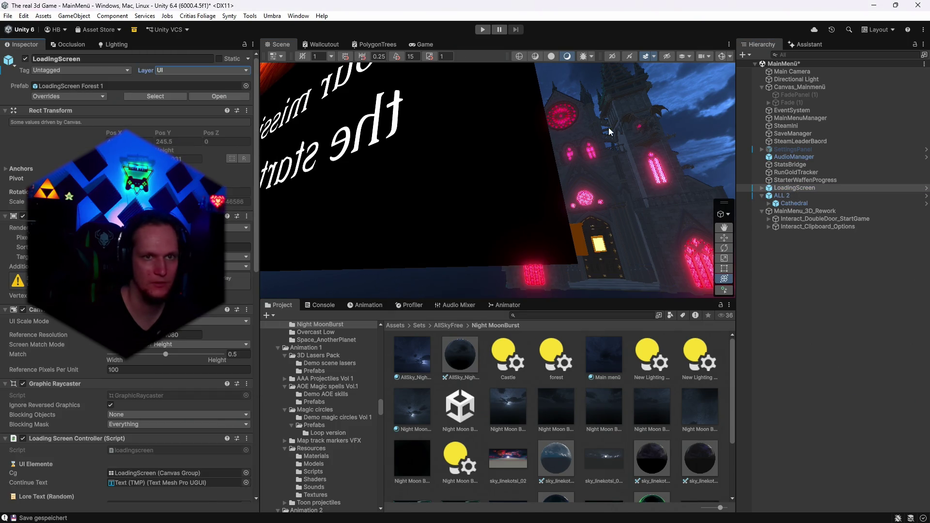
# - Hide the UI layer in the Scene view and focus on the ALL 2 cathedral
pyautogui.click(687, 57)
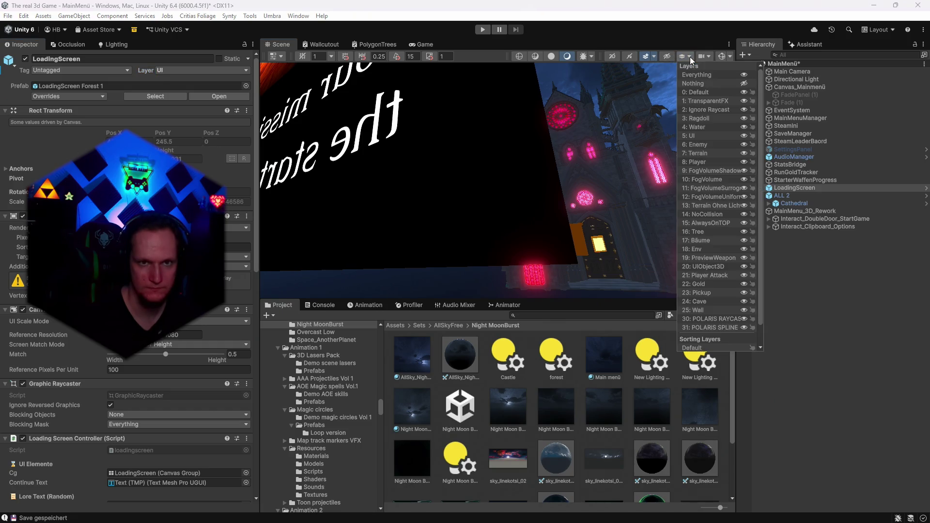
pyautogui.click(743, 136)
pyautogui.moveTo(558, 200); pyautogui.dragTo(559, 200)
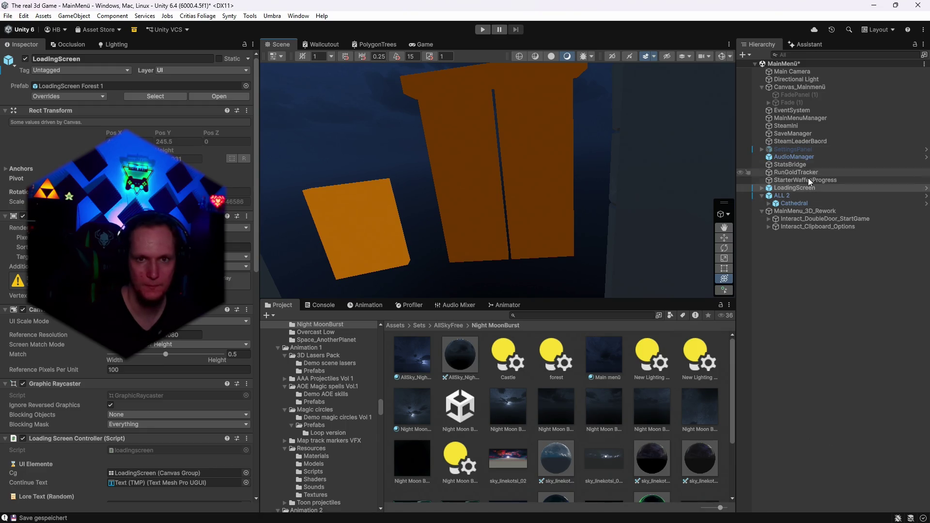
pyautogui.click(784, 195)
pyautogui.moveTo(571, 127); pyautogui.dragTo(577, 125)
# - Rotate ALL 2 about 178° on Y, scale it to 0.64, and raise it behind the doors
pyautogui.press('f')
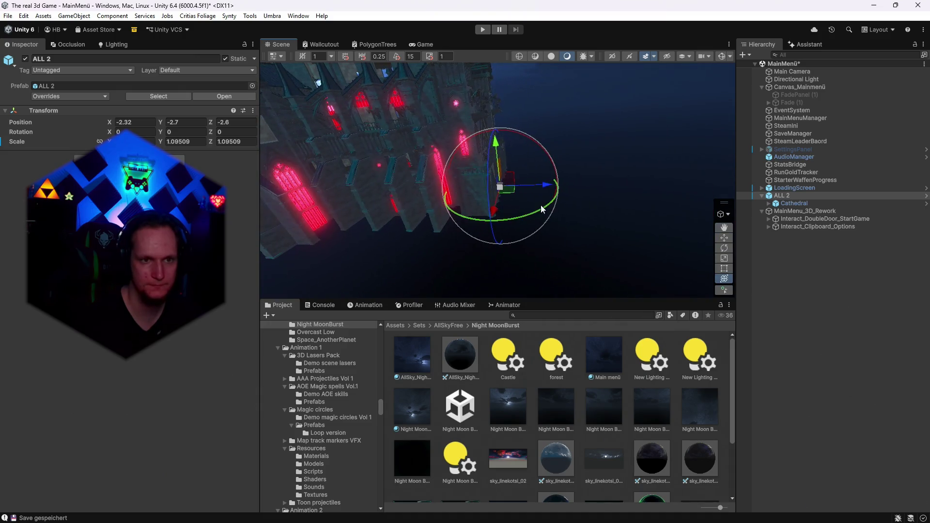
pyautogui.moveTo(529, 214)
pyautogui.mouseDown()
pyautogui.moveTo(397, 217)
pyautogui.moveTo(442, 170)
pyautogui.moveTo(653, 153)
pyautogui.moveTo(538, 240)
pyautogui.moveTo(496, 170)
pyautogui.moveTo(533, 194)
pyautogui.moveTo(619, 207)
pyautogui.moveTo(500, 274)
pyautogui.mouseUp()
pyautogui.moveTo(451, 270)
pyautogui.mouseDown()
pyautogui.moveTo(404, 268)
pyautogui.moveTo(667, 292)
pyautogui.moveTo(542, 278)
pyautogui.moveTo(554, 280)
pyautogui.moveTo(518, 235)
pyautogui.moveTo(561, 254)
pyautogui.moveTo(576, 281)
pyautogui.moveTo(643, 208)
pyautogui.moveTo(616, 156)
pyautogui.moveTo(623, 144)
pyautogui.mouseUp()
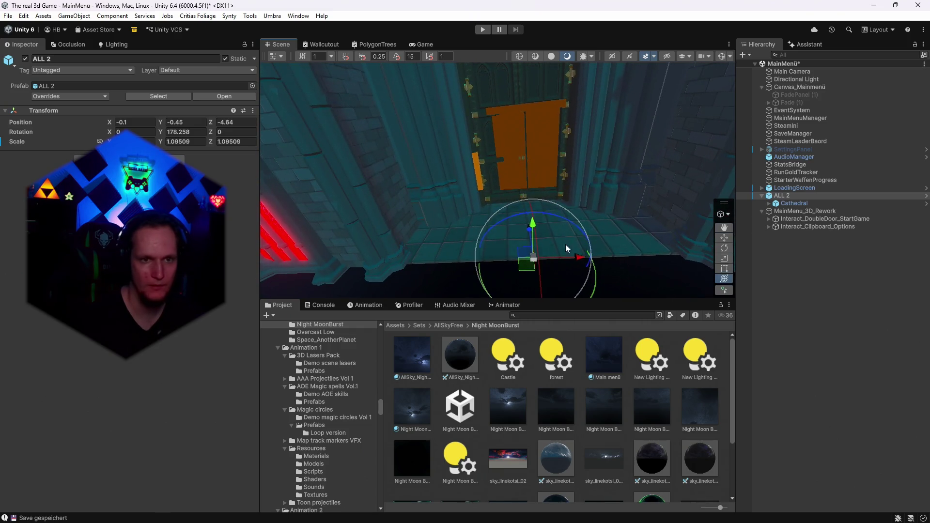
pyautogui.moveTo(535, 262)
pyautogui.mouseDown()
pyautogui.moveTo(512, 258)
pyautogui.moveTo(537, 238)
pyautogui.moveTo(524, 208)
pyautogui.moveTo(530, 175)
pyautogui.mouseUp()
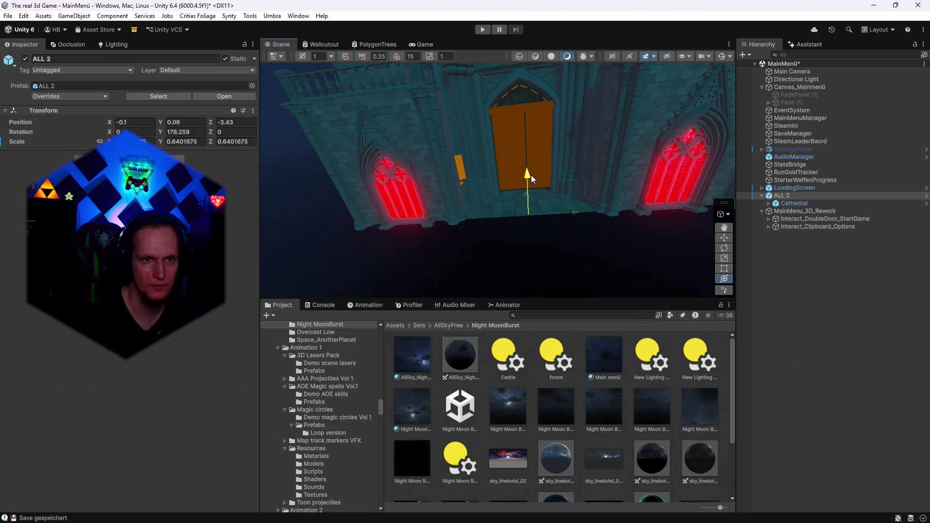
pyautogui.moveTo(619, 175)
pyautogui.mouseDown()
pyautogui.moveTo(612, 124)
pyautogui.moveTo(613, 162)
pyautogui.moveTo(639, 132)
pyautogui.moveTo(614, 117)
pyautogui.mouseUp()
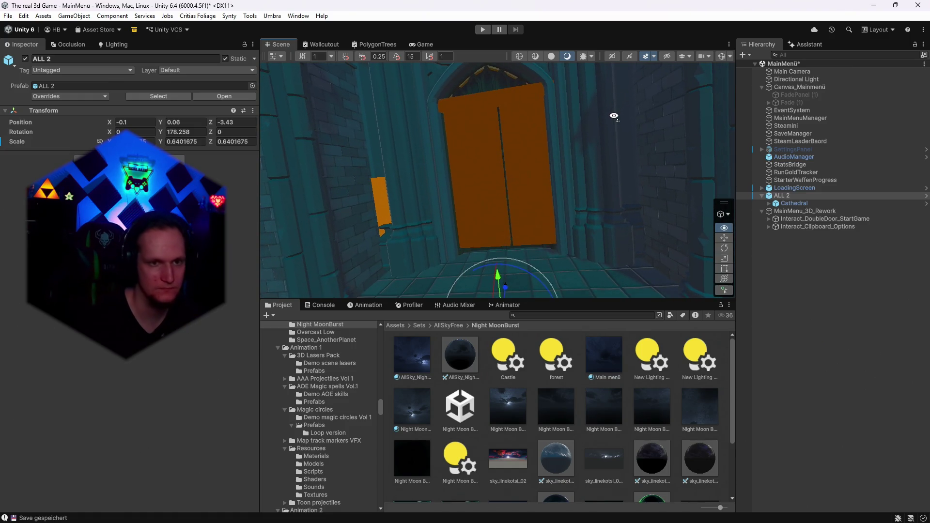
pyautogui.moveTo(637, 167)
pyautogui.mouseDown()
pyautogui.moveTo(630, 162)
pyautogui.moveTo(644, 163)
pyautogui.moveTo(638, 127)
pyautogui.mouseUp()
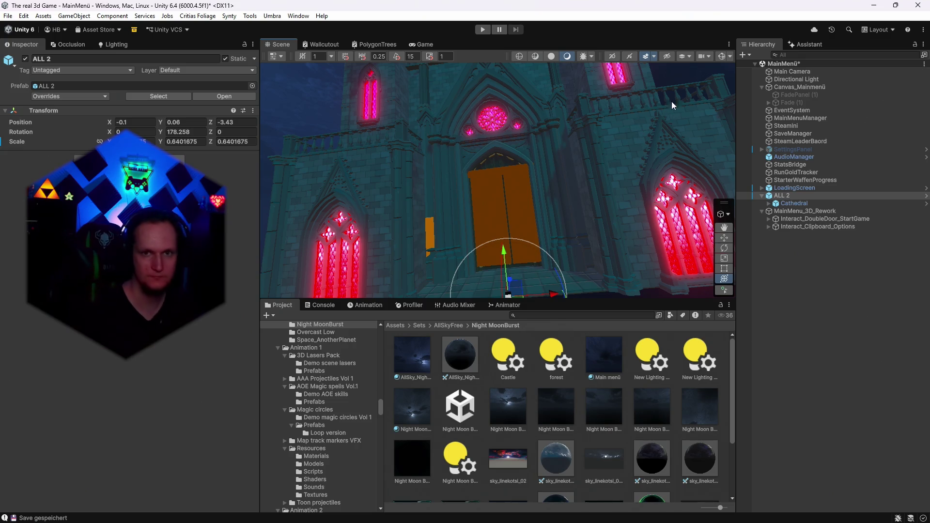
pyautogui.click(792, 219)
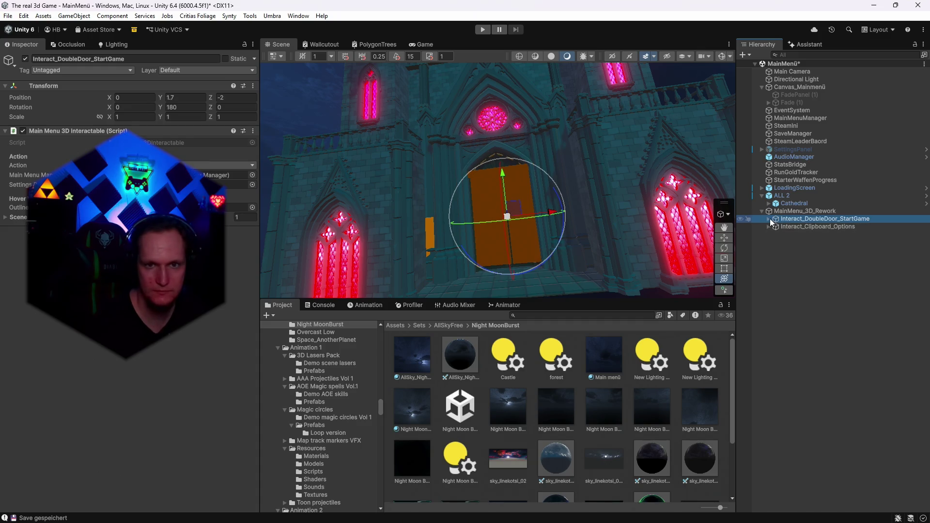
pyautogui.click(770, 221)
pyautogui.click(796, 227)
pyautogui.moveTo(614, 216)
pyautogui.mouseDown()
pyautogui.moveTo(597, 213)
pyautogui.moveTo(605, 234)
pyautogui.mouseUp()
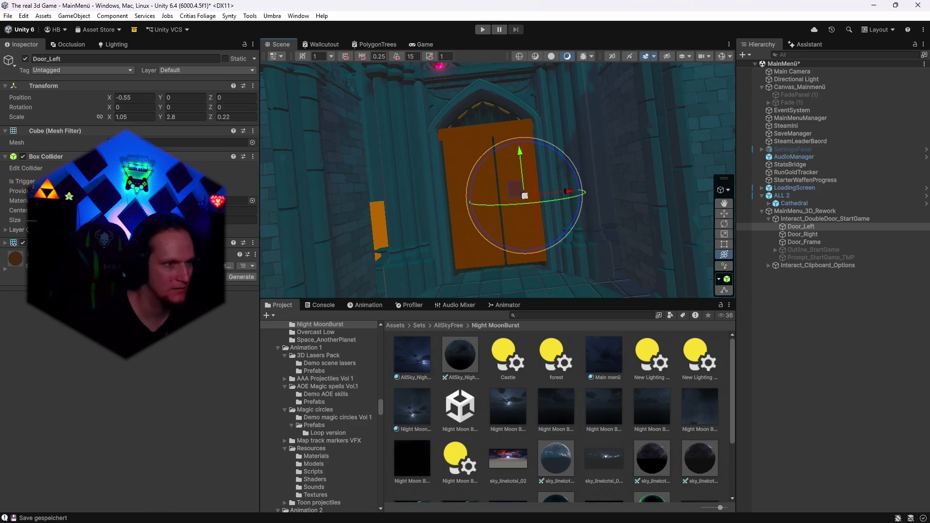
pyautogui.click(5, 271)
pyautogui.click(5, 270)
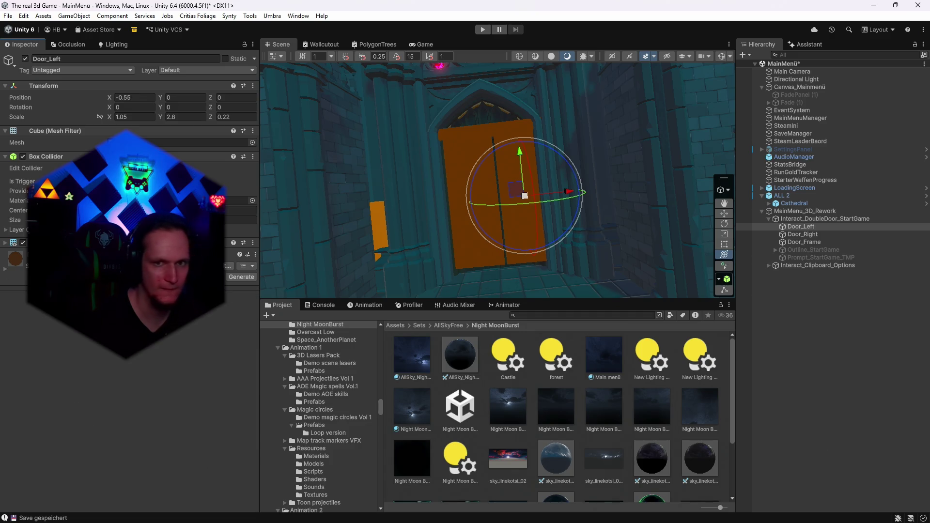
pyautogui.click(807, 219)
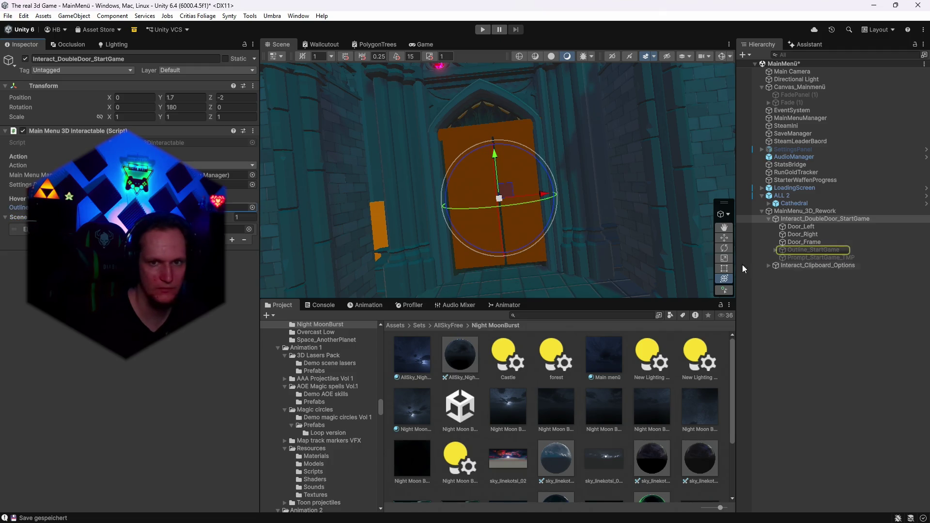
pyautogui.click(802, 250)
pyautogui.click(25, 59)
pyautogui.click(25, 59)
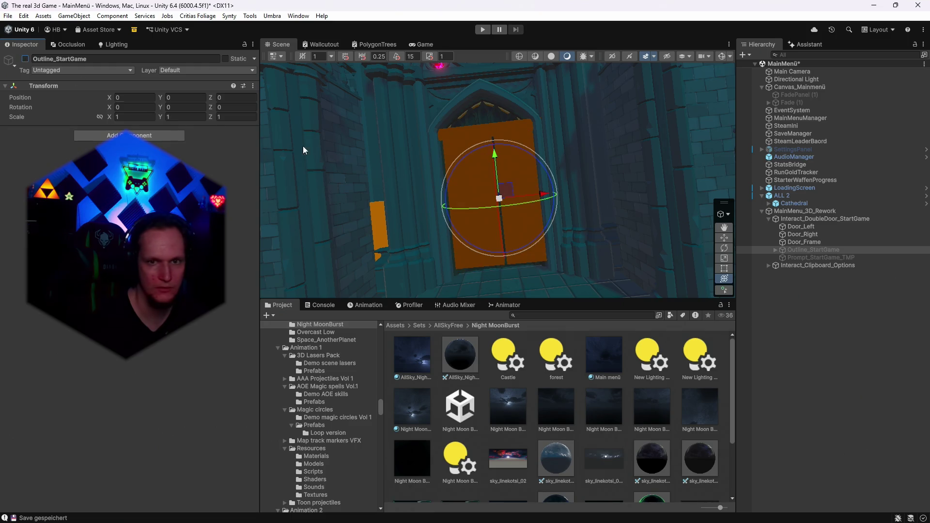
pyautogui.click(801, 220)
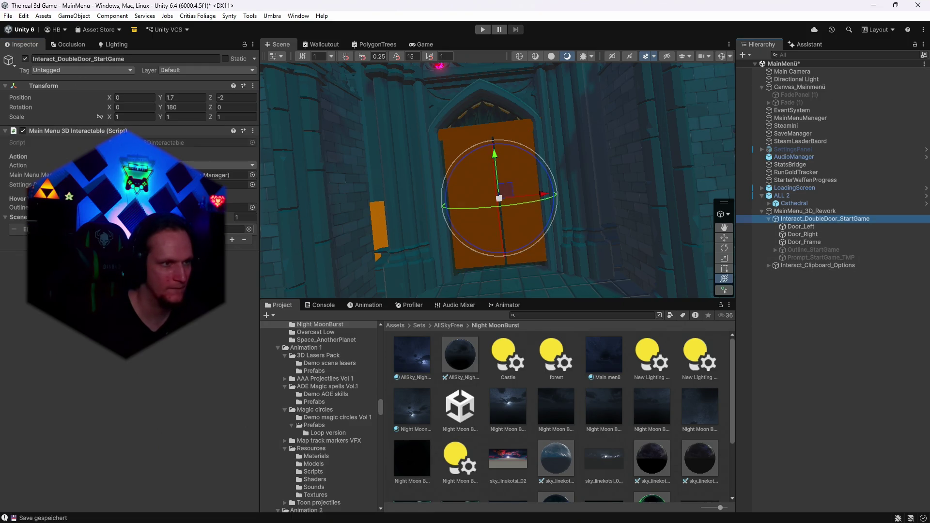
pyautogui.moveTo(557, 208)
pyautogui.mouseDown()
pyautogui.moveTo(600, 241)
pyautogui.moveTo(459, 184)
pyautogui.moveTo(443, 193)
pyautogui.mouseUp()
pyautogui.scroll(-5, 557, 214)
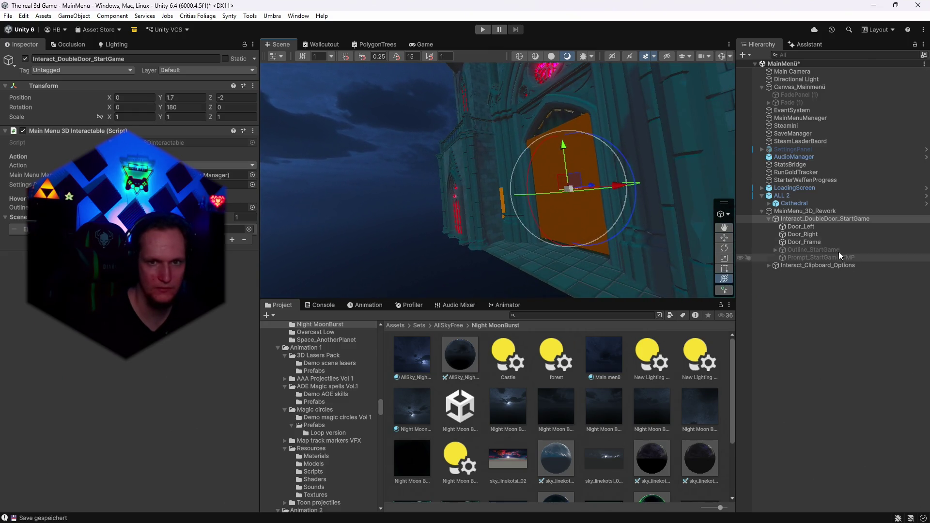
# - Turn the ALL 2 cathedral group to a Y rotation of 183.05 around its vertical axis
pyautogui.click(796, 195)
pyautogui.moveTo(524, 279)
pyautogui.mouseDown()
pyautogui.moveTo(558, 280)
pyautogui.moveTo(475, 280)
pyautogui.moveTo(512, 281)
pyautogui.mouseUp()
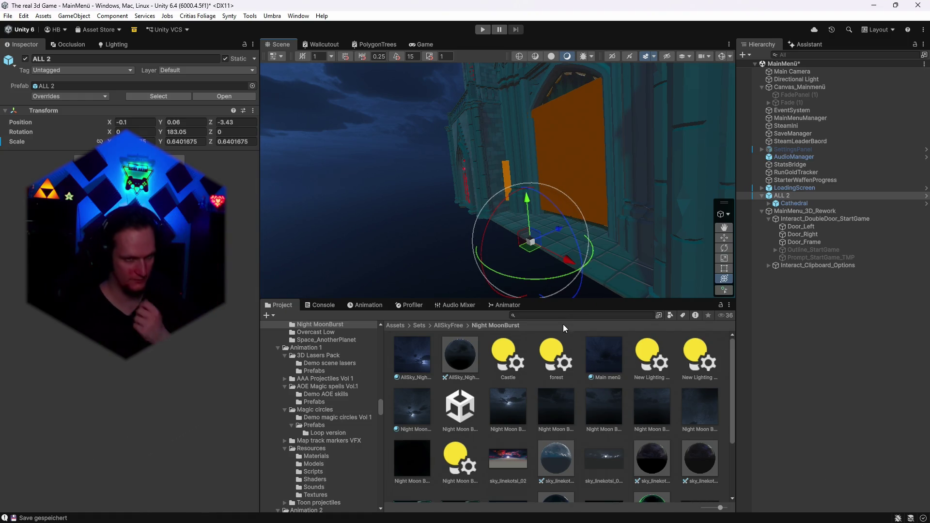
pyautogui.moveTo(563, 170)
pyautogui.mouseDown()
pyautogui.moveTo(718, 170)
pyautogui.moveTo(594, 211)
pyautogui.mouseUp()
pyautogui.click(591, 210)
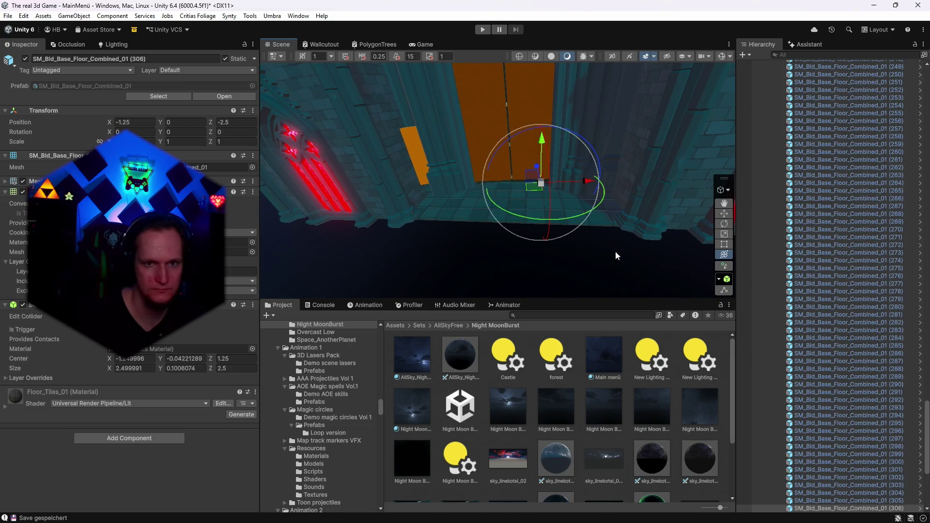
# - Duplicate the floor tile twice and slide the copies into the floor gaps by the door
pyautogui.hotkey('ctrl', 'd')
pyautogui.moveTo(534, 187)
pyautogui.mouseDown()
pyautogui.moveTo(533, 248)
pyautogui.moveTo(526, 231)
pyautogui.moveTo(836, 262)
pyautogui.moveTo(745, 292)
pyautogui.moveTo(448, 170)
pyautogui.moveTo(483, 150)
pyautogui.moveTo(479, 161)
pyautogui.moveTo(522, 151)
pyautogui.moveTo(504, 153)
pyautogui.moveTo(541, 188)
pyautogui.moveTo(545, 152)
pyautogui.moveTo(466, 152)
pyautogui.moveTo(423, 168)
pyautogui.moveTo(602, 187)
pyautogui.moveTo(598, 145)
pyautogui.mouseUp()
pyautogui.moveTo(595, 29)
pyautogui.mouseDown()
pyautogui.moveTo(577, 45)
pyautogui.moveTo(595, 158)
pyautogui.moveTo(572, 154)
pyautogui.mouseUp()
pyautogui.hotkey('ctrl', 'd')
pyautogui.moveTo(505, 143)
pyautogui.mouseDown()
pyautogui.moveTo(400, 138)
pyautogui.moveTo(414, 138)
pyautogui.mouseUp()
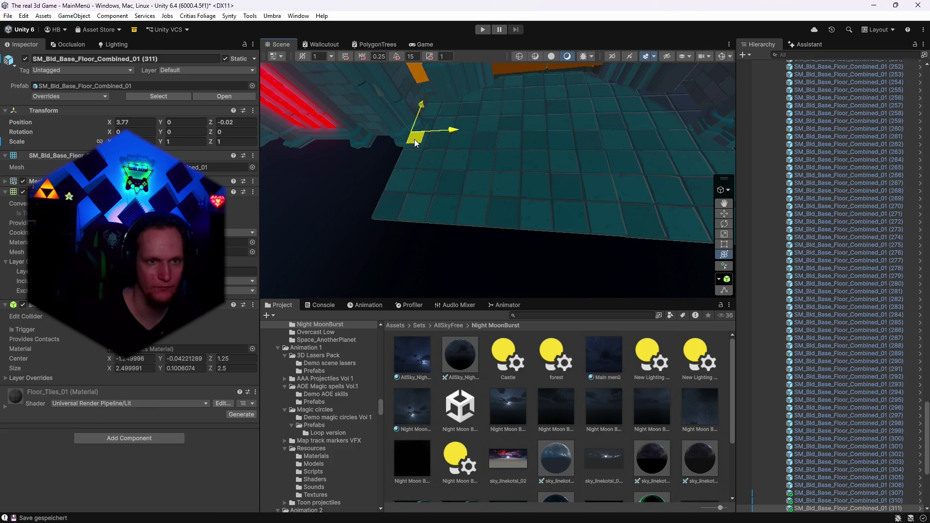
# - Tilt the last floor copy slightly to fit, and collapse the floor tile list in the Hierarchy
pyautogui.press('e')
pyautogui.moveTo(390, 100)
pyautogui.mouseDown()
pyautogui.moveTo(431, 107)
pyautogui.moveTo(639, 97)
pyautogui.moveTo(588, 476)
pyautogui.moveTo(599, 477)
pyautogui.moveTo(590, 452)
pyautogui.moveTo(586, 467)
pyautogui.mouseUp()
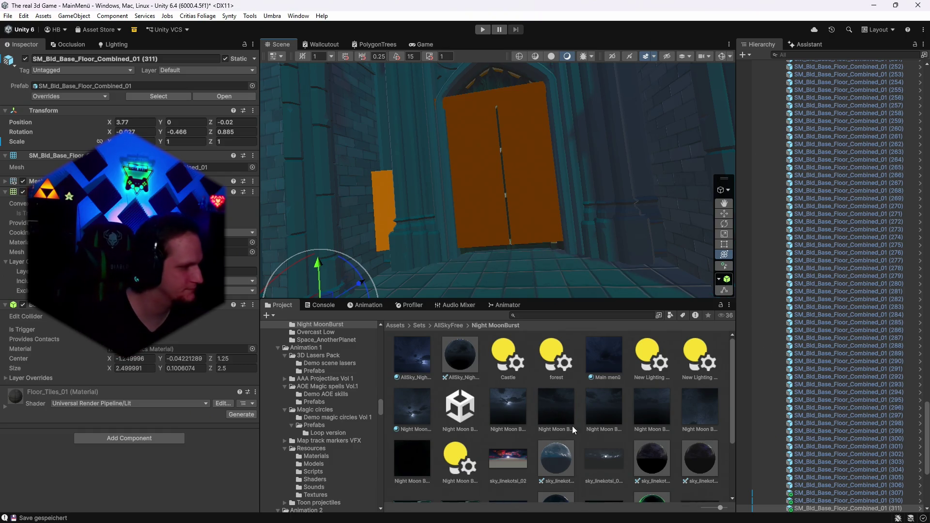
pyautogui.scroll(3, 575, 296)
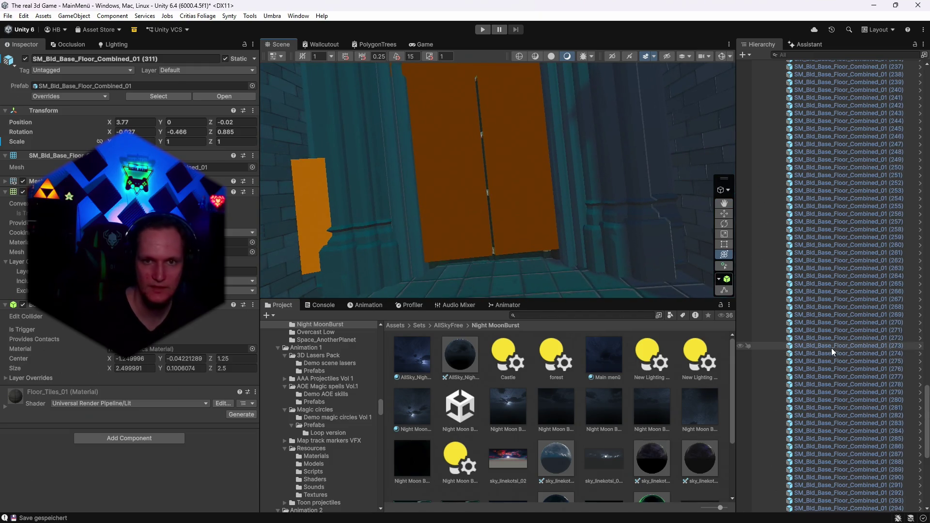
pyautogui.scroll(10, 919, 381)
pyautogui.scroll(15, 927, 381)
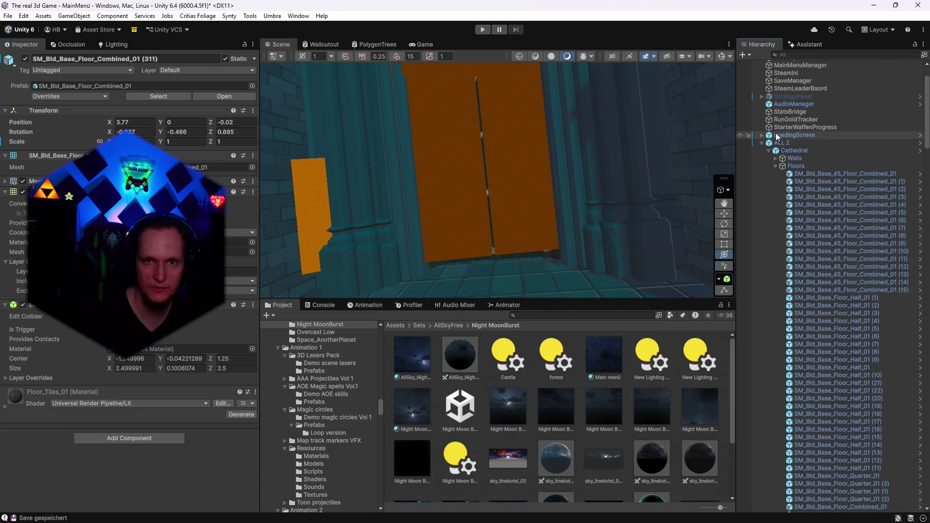
pyautogui.click(762, 144)
pyautogui.scroll(-5, 434, 234)
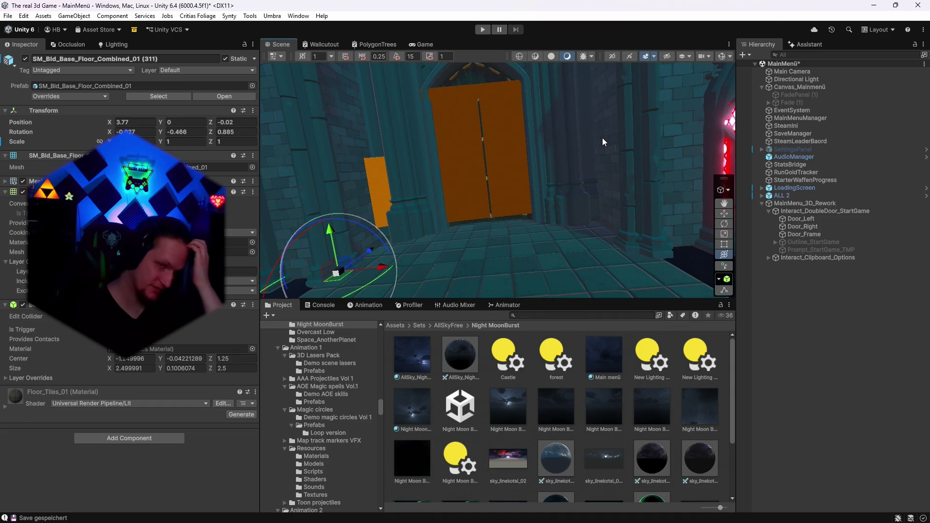
# - Align Main Camera with the door view, placing it at 1.59, 1.77, -6.16 with Y -36.005
pyautogui.moveTo(487, 278)
pyautogui.mouseDown()
pyautogui.moveTo(496, 226)
pyautogui.moveTo(476, 232)
pyautogui.moveTo(571, 173)
pyautogui.moveTo(503, 186)
pyautogui.moveTo(573, 189)
pyautogui.moveTo(473, 191)
pyautogui.moveTo(491, 187)
pyautogui.moveTo(400, 152)
pyautogui.moveTo(399, 161)
pyautogui.mouseUp()
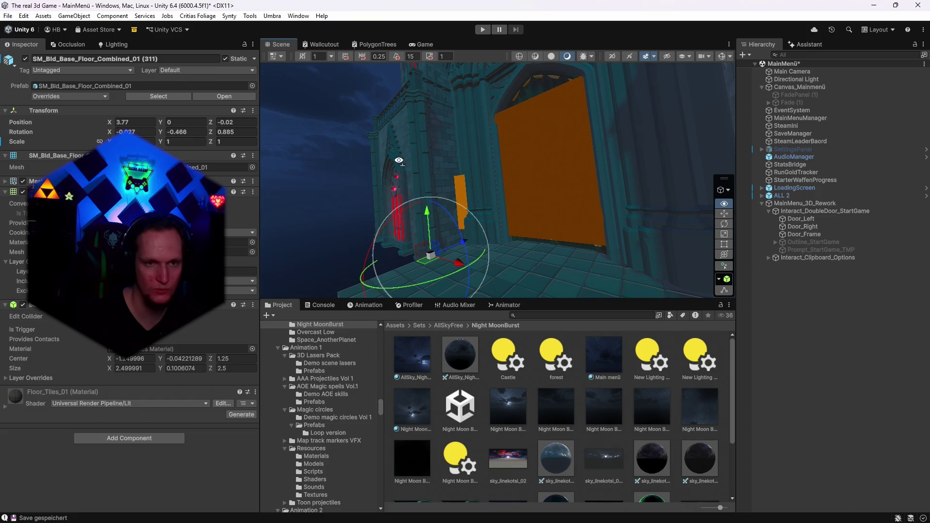
pyautogui.click(788, 73)
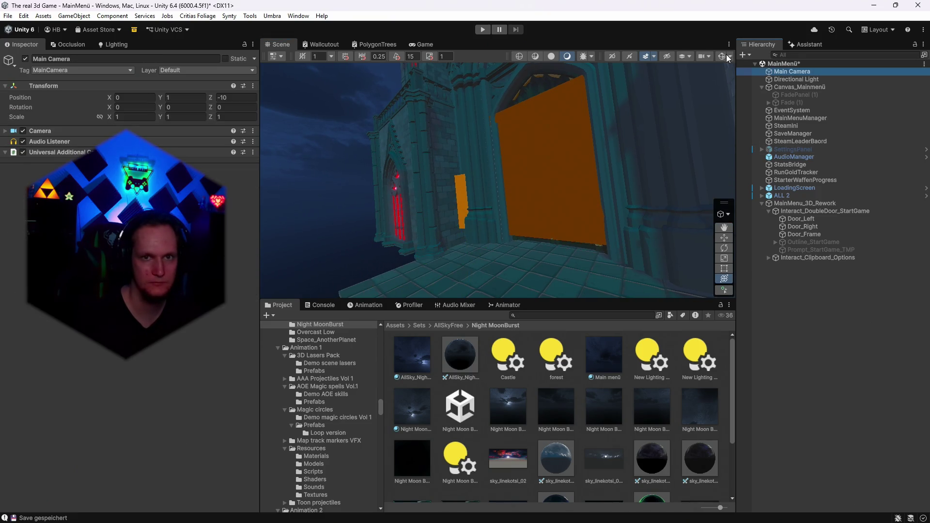
pyautogui.moveTo(607, 155)
pyautogui.mouseDown()
pyautogui.moveTo(610, 169)
pyautogui.moveTo(586, 191)
pyautogui.moveTo(649, 188)
pyautogui.mouseUp()
pyautogui.hotkey('ctrl', 'shift', 'f')
pyautogui.click(426, 44)
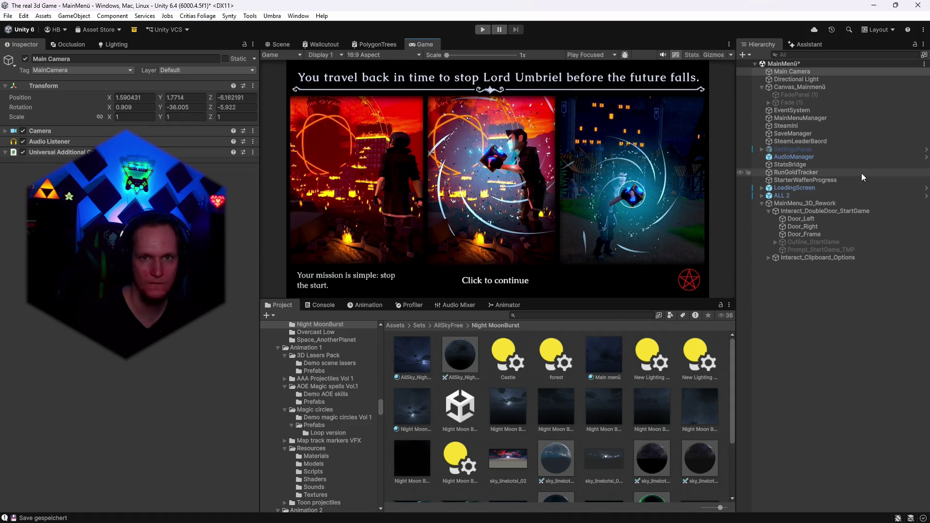
pyautogui.click(800, 188)
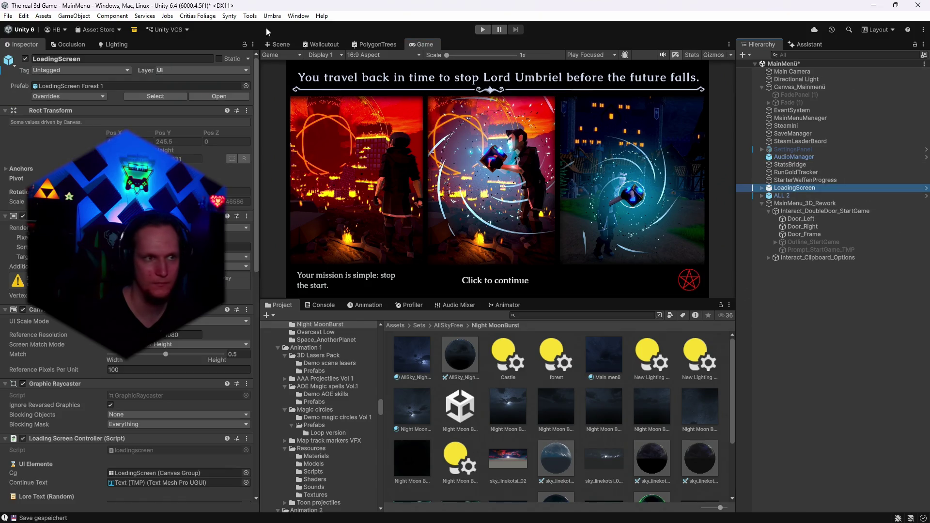
pyautogui.click(26, 58)
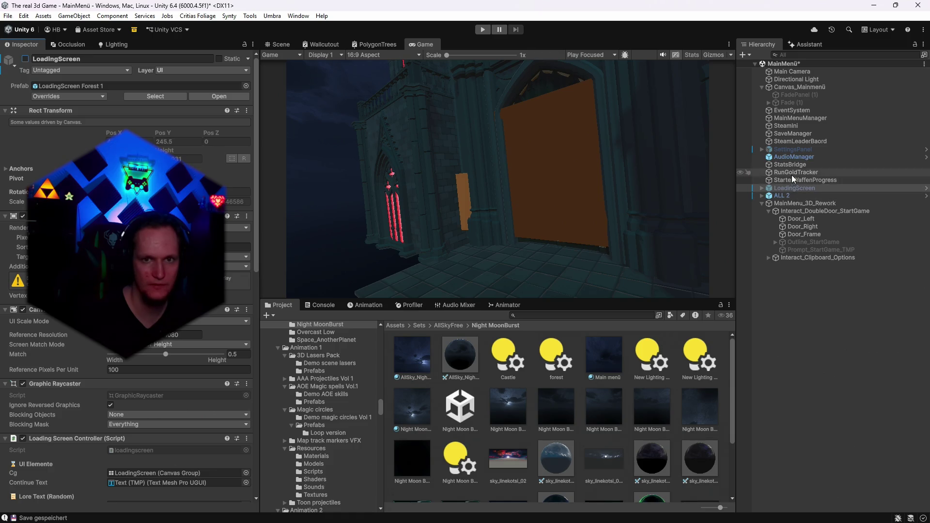
pyautogui.click(25, 59)
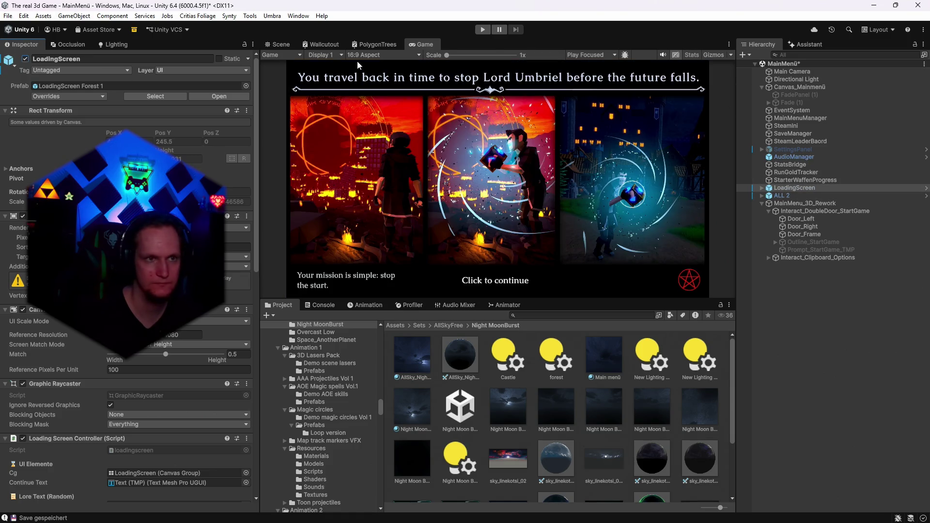
pyautogui.click(281, 45)
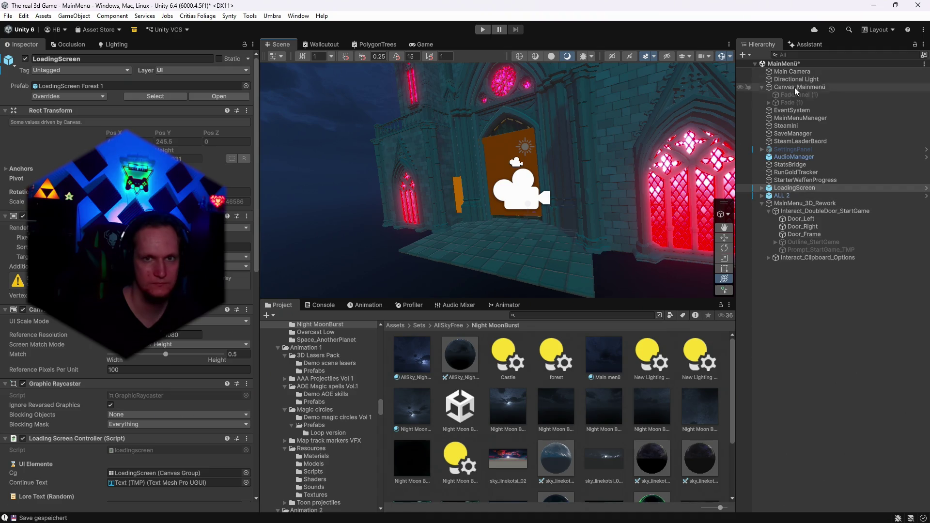
pyautogui.click(795, 73)
pyautogui.click(5, 131)
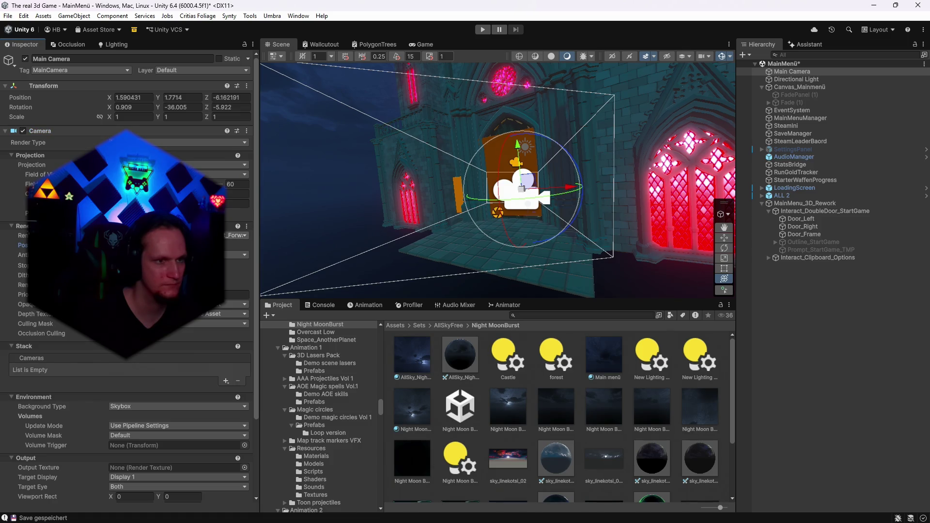
pyautogui.click(421, 45)
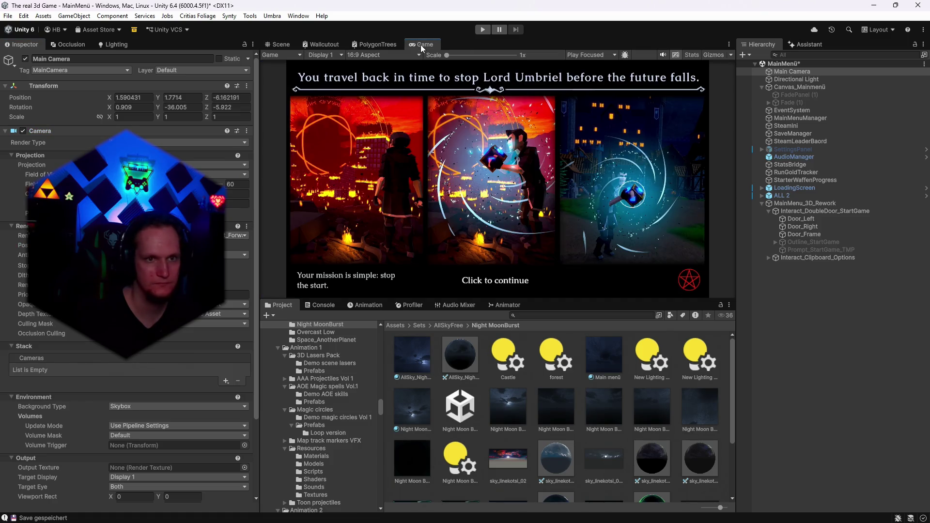
pyautogui.click(798, 188)
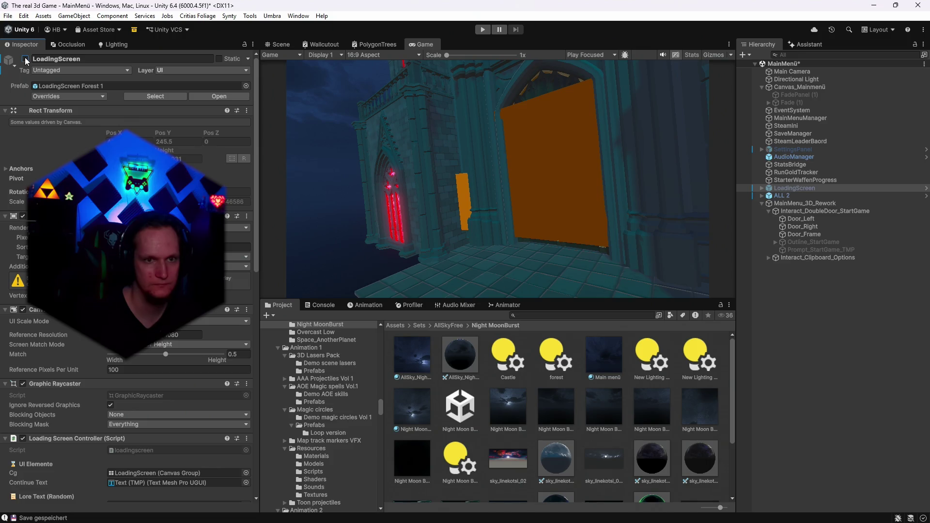
pyautogui.click(25, 59)
pyautogui.click(283, 44)
pyautogui.moveTo(539, 180); pyautogui.dragTo(531, 170)
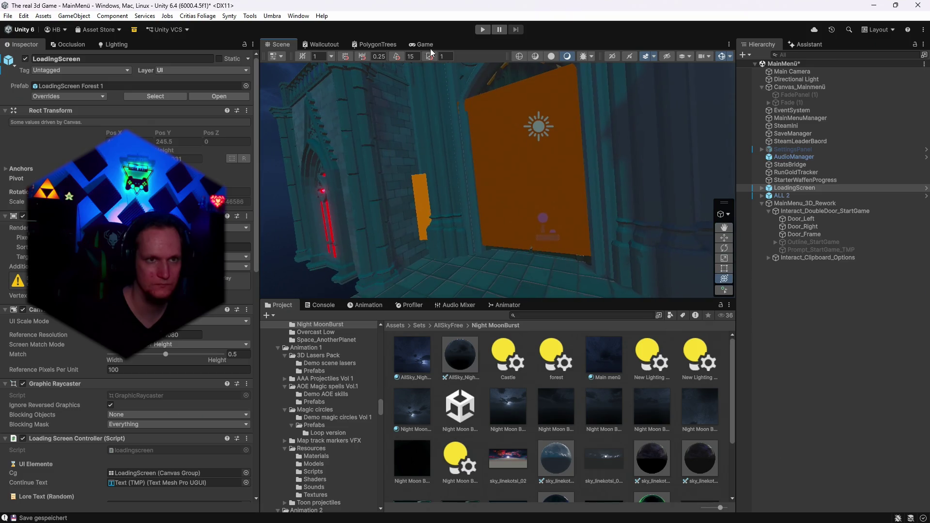
pyautogui.click(421, 44)
pyautogui.click(26, 58)
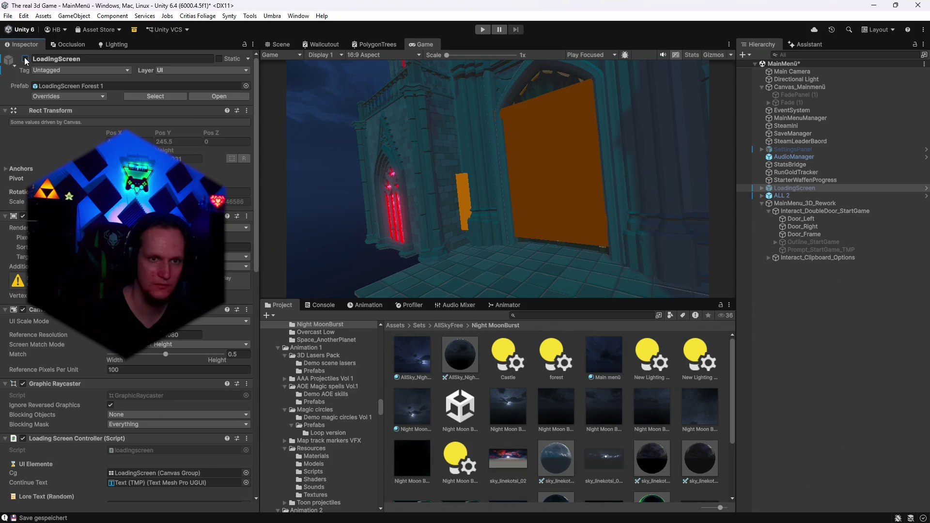
pyautogui.click(25, 59)
pyautogui.click(289, 43)
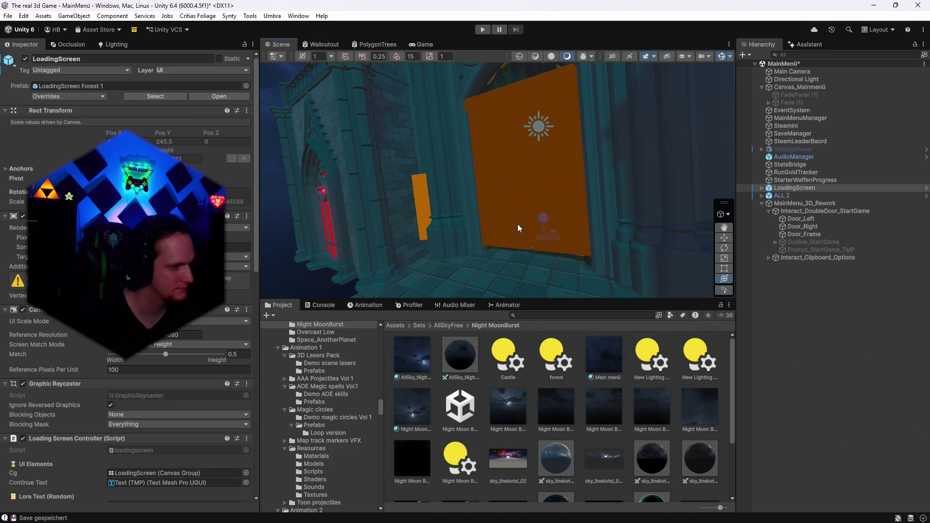
pyautogui.moveTo(554, 214); pyautogui.dragTo(633, 220)
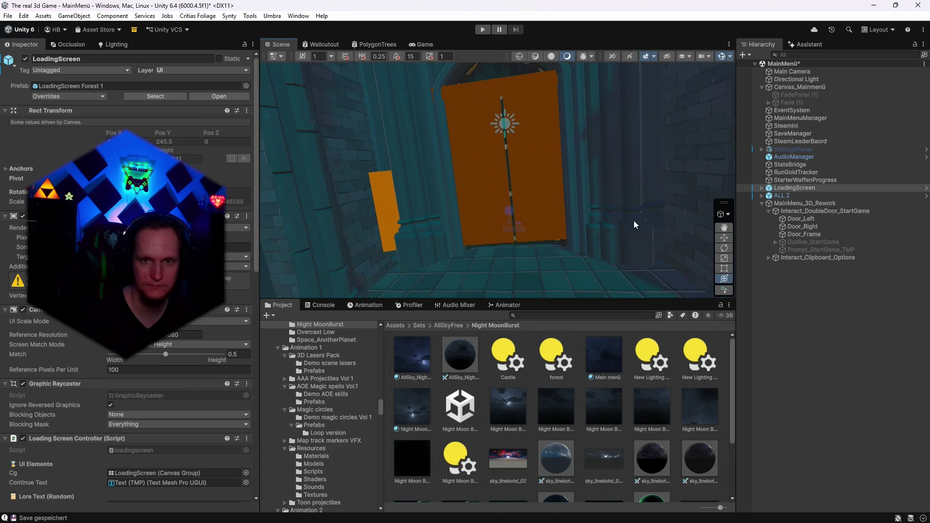
pyautogui.click(816, 219)
pyautogui.moveTo(399, 227)
pyautogui.mouseDown()
pyautogui.moveTo(582, 200)
pyautogui.moveTo(513, 191)
pyautogui.moveTo(500, 234)
pyautogui.moveTo(525, 182)
pyautogui.mouseUp()
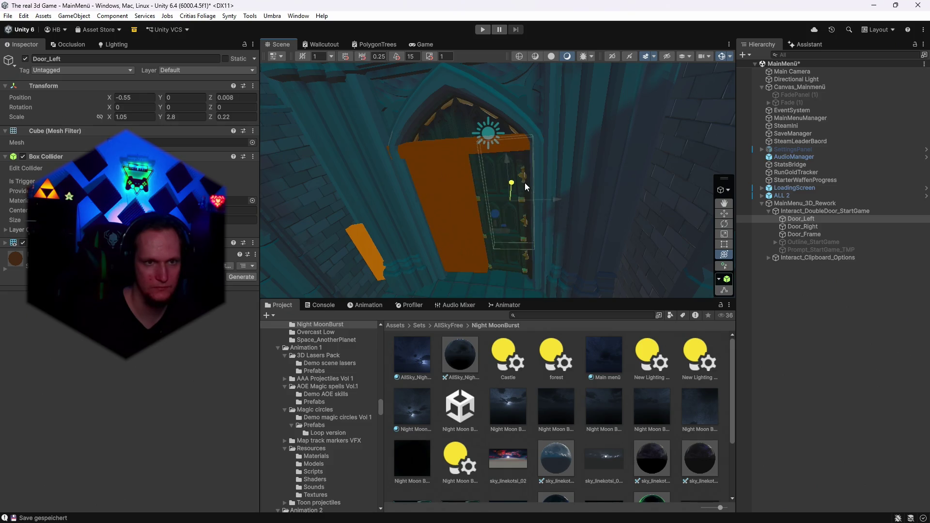
# - Push Door_Frame back along Z to -0.475 so it spans the top of the doorway
pyautogui.click(424, 173)
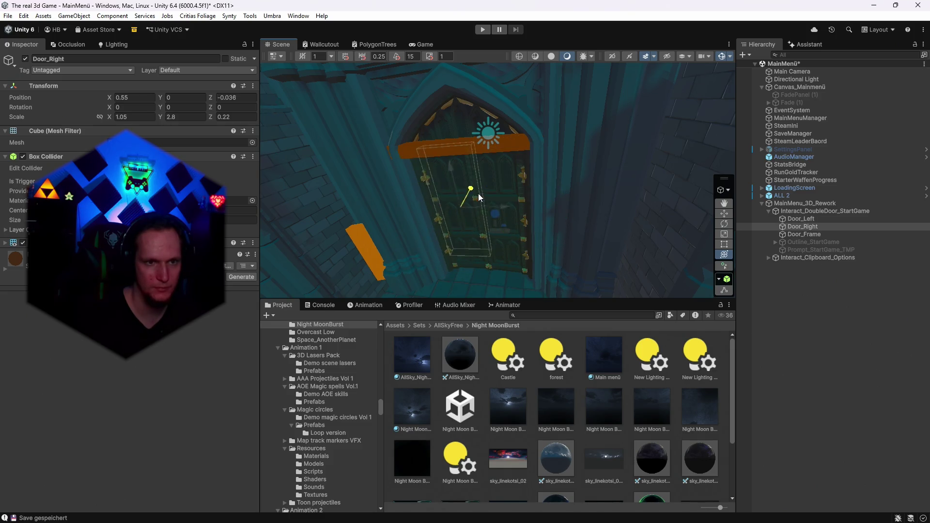
pyautogui.click(427, 152)
pyautogui.moveTo(494, 143); pyautogui.dragTo(477, 194)
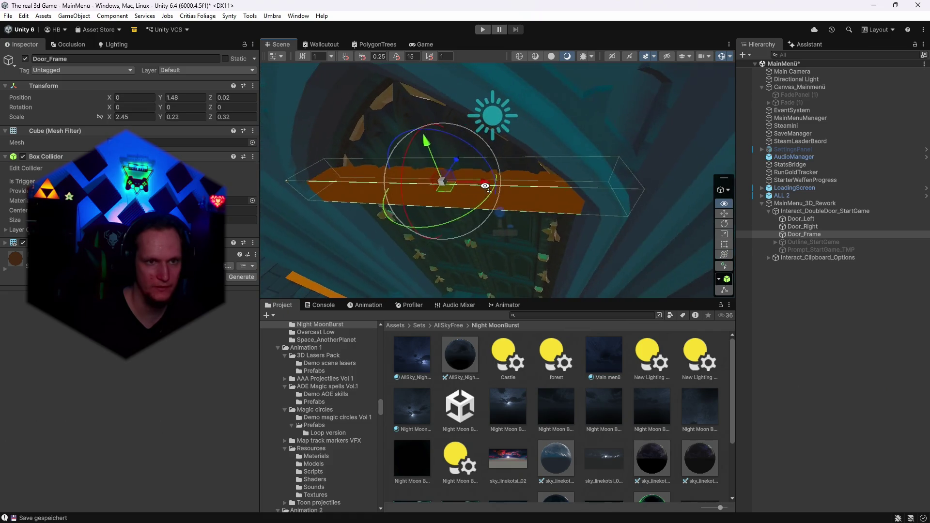
pyautogui.moveTo(476, 136)
pyautogui.mouseDown()
pyautogui.moveTo(505, 212)
pyautogui.moveTo(436, 79)
pyautogui.moveTo(292, 42)
pyautogui.moveTo(184, 63)
pyautogui.moveTo(144, 97)
pyautogui.moveTo(86, 107)
pyautogui.moveTo(191, 116)
pyautogui.moveTo(540, 86)
pyautogui.moveTo(535, 108)
pyautogui.moveTo(519, 122)
pyautogui.moveTo(307, 110)
pyautogui.moveTo(499, 134)
pyautogui.moveTo(373, 128)
pyautogui.mouseUp()
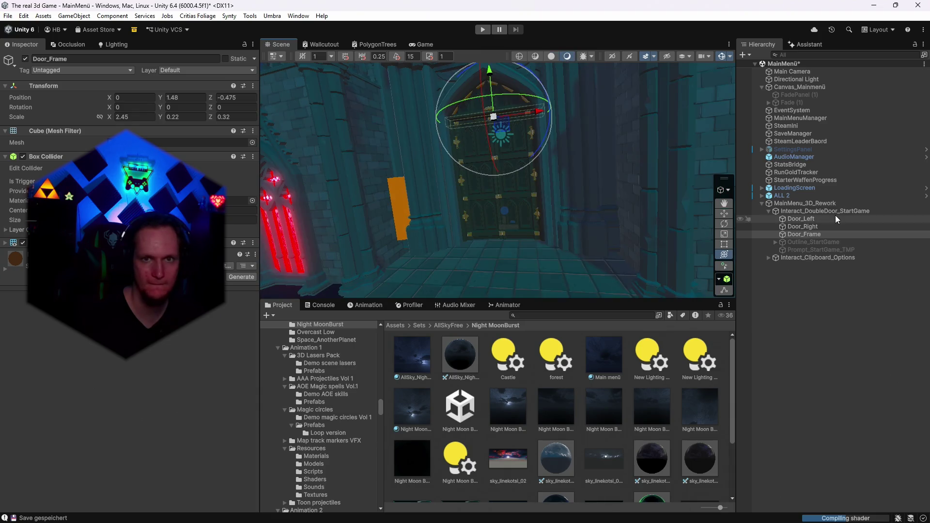
# - Set the Directional Light's colour to near white
pyautogui.click(796, 79)
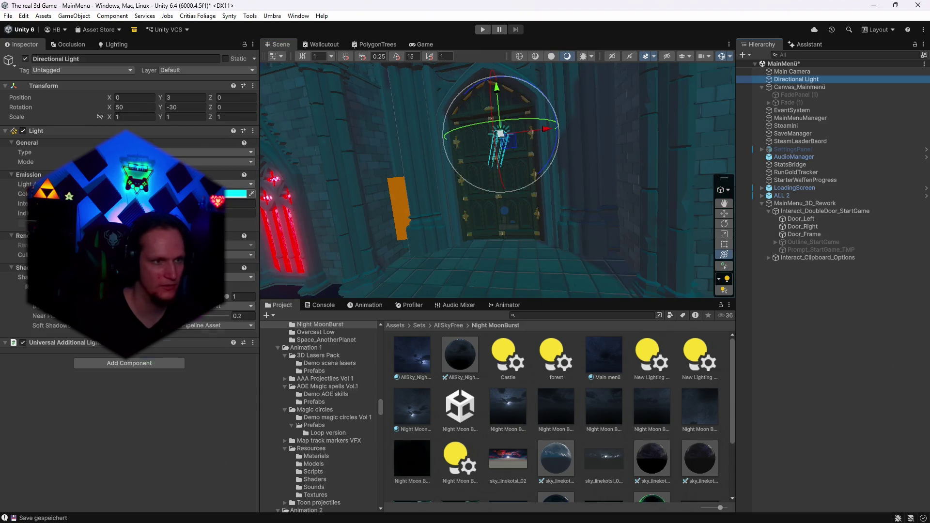
pyautogui.click(237, 194)
pyautogui.click(136, 423)
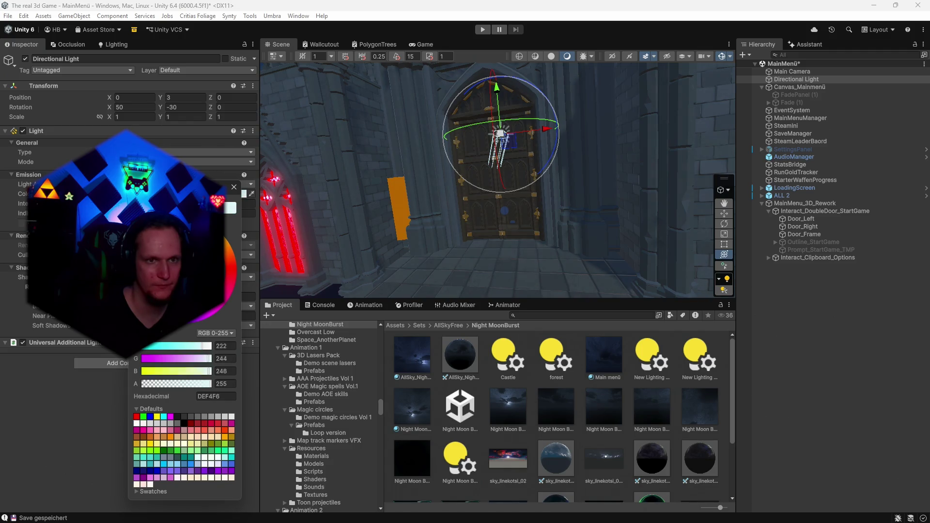
pyautogui.click(233, 187)
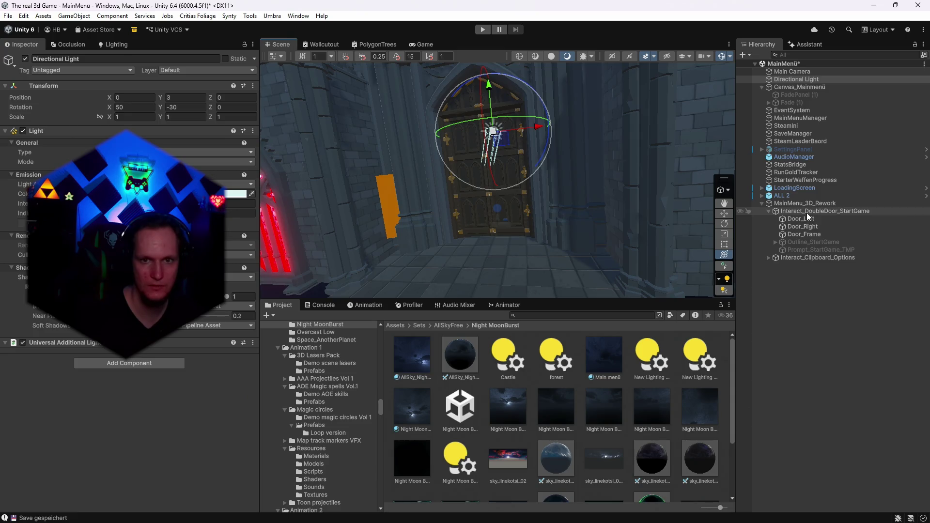
# - Move in close to the cathedral door and select its Door_02 panel in ALL 2
pyautogui.click(806, 212)
pyautogui.moveTo(558, 85)
pyautogui.mouseDown()
pyautogui.moveTo(575, 153)
pyautogui.moveTo(599, 163)
pyautogui.moveTo(568, 184)
pyautogui.mouseUp()
pyautogui.click(563, 147)
pyautogui.click(504, 196)
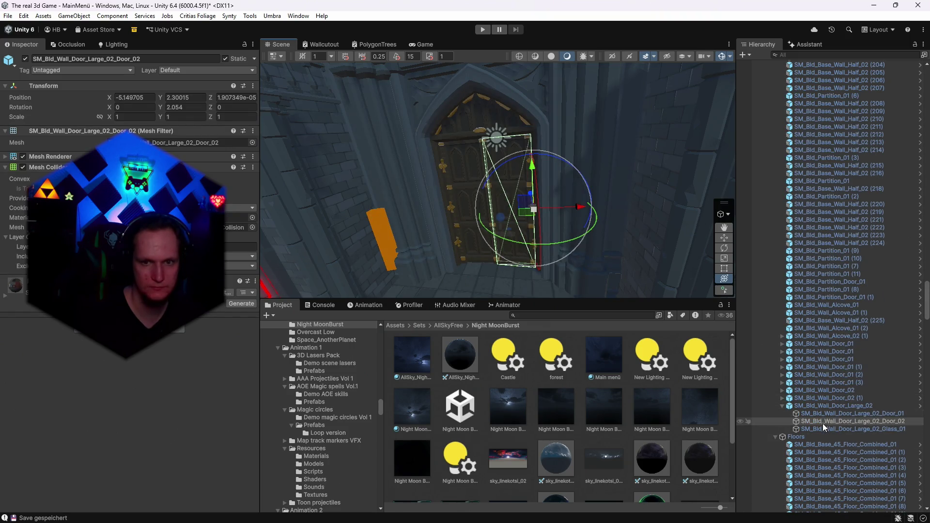
# - Select the large door SM_Bld_Wall_Door_Large_02 and dismiss the cannot-restructure prefab warning after a failed move
pyautogui.click(819, 413)
pyautogui.click(826, 421)
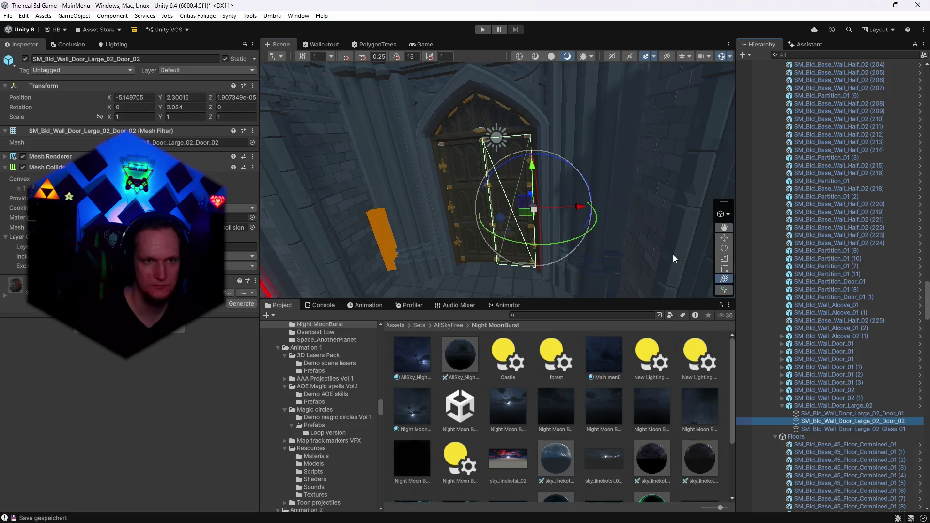
pyautogui.scroll(-10, 872, 399)
pyautogui.scroll(5, 872, 398)
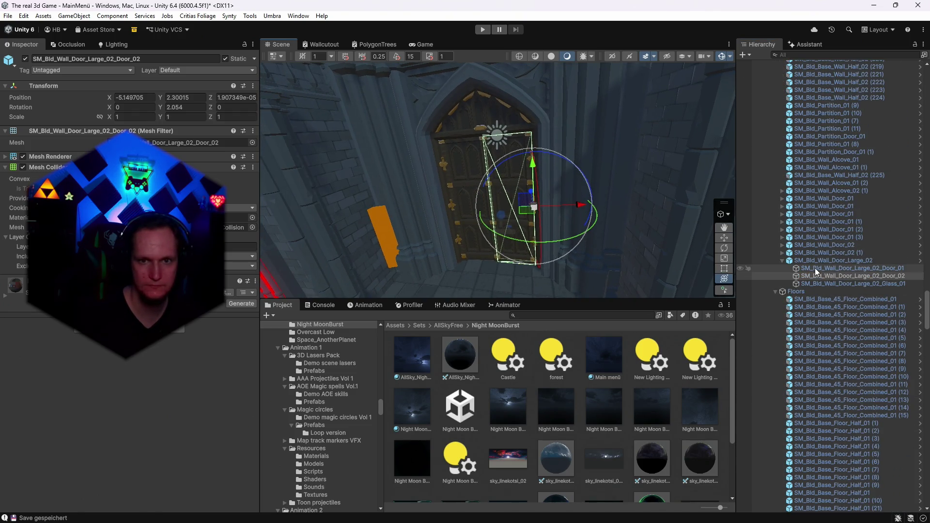
pyautogui.click(822, 262)
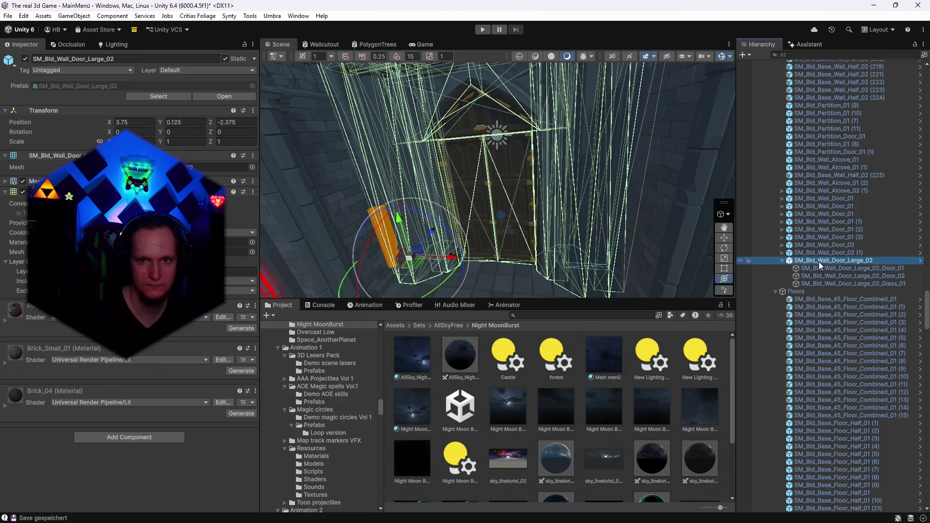
pyautogui.moveTo(926, 318)
pyautogui.mouseDown()
pyautogui.moveTo(923, 351)
pyautogui.moveTo(924, 316)
pyautogui.mouseUp()
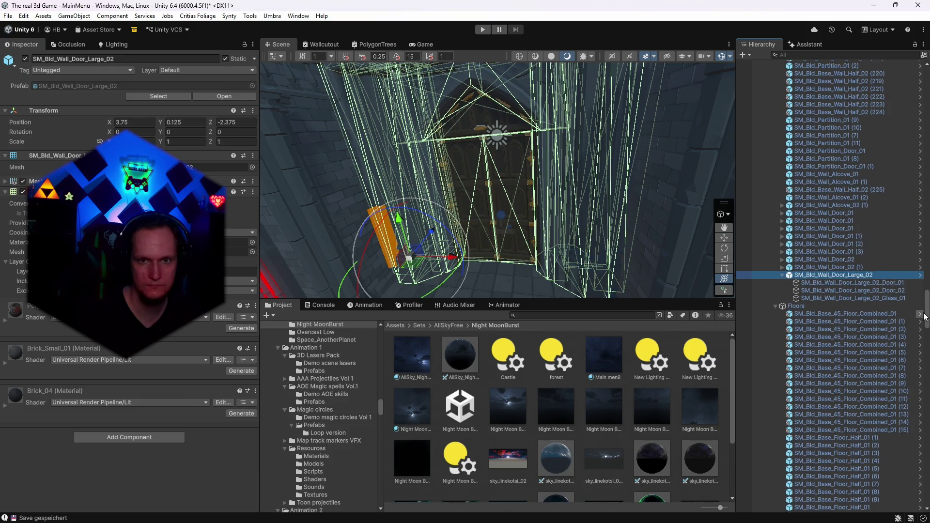
pyautogui.moveTo(816, 510)
pyautogui.mouseDown()
pyautogui.moveTo(806, 514)
pyautogui.moveTo(816, 515)
pyautogui.moveTo(819, 485)
pyautogui.moveTo(834, 473)
pyautogui.mouseUp()
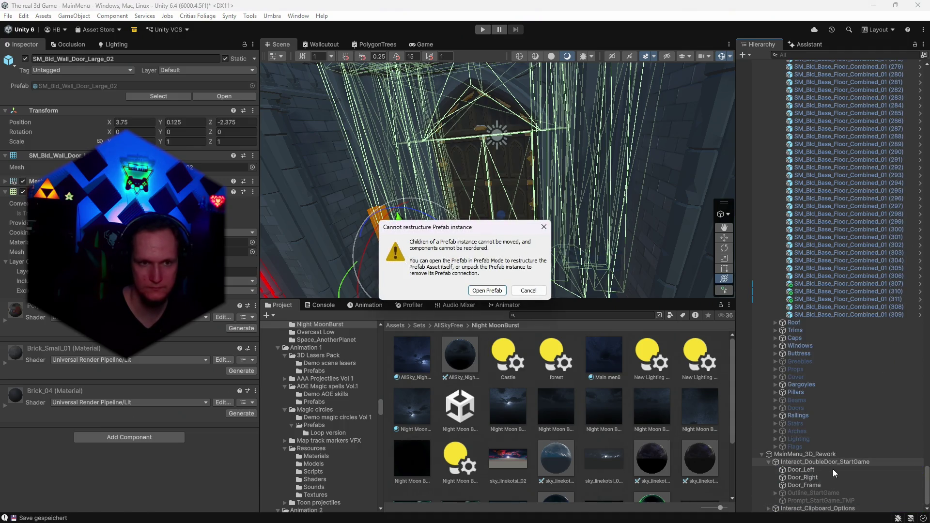
pyautogui.click(526, 291)
# - Parent SM_Bld_Wall_Door_Large_02 under Interact_DoubleDoor_StartGame in MainMenu_3D_Rework
pyautogui.scroll(10, 859, 293)
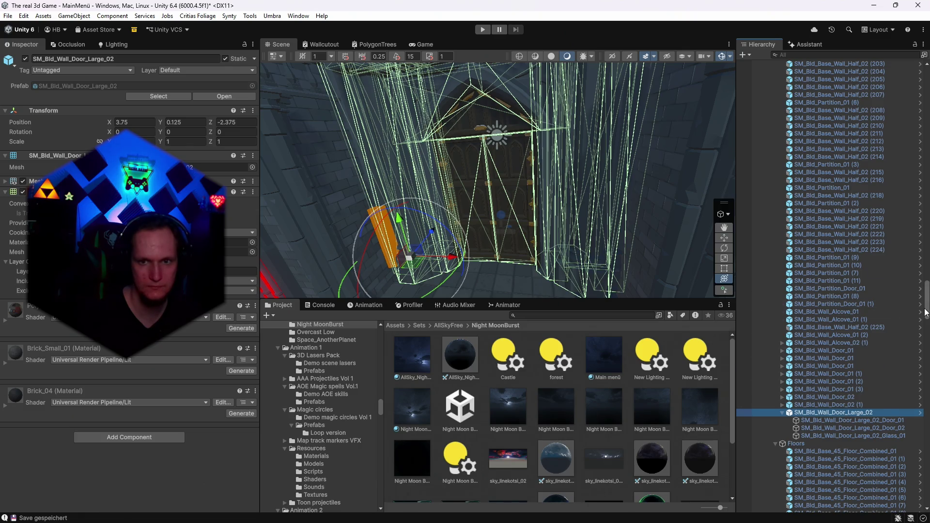
pyautogui.scroll(-15, 823, 411)
pyautogui.moveTo(813, 411); pyautogui.dragTo(801, 458)
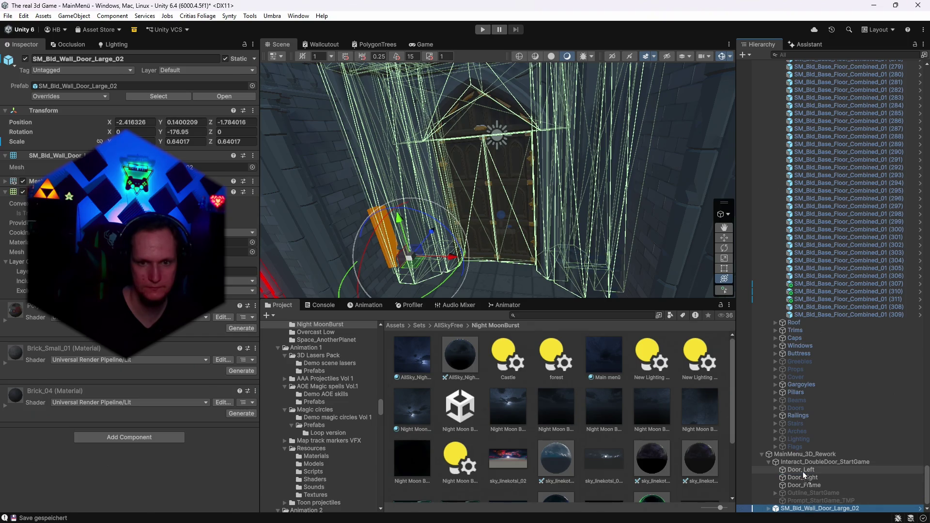
pyautogui.moveTo(800, 467); pyautogui.dragTo(800, 462)
pyautogui.moveTo(640, 228)
pyautogui.mouseDown()
pyautogui.moveTo(622, 233)
pyautogui.moveTo(644, 242)
pyautogui.mouseUp()
pyautogui.moveTo(926, 484)
pyautogui.mouseDown()
pyautogui.moveTo(923, 261)
pyautogui.moveTo(923, 300)
pyautogui.mouseUp()
# - Vertex-snap the large door into the cathedral doorway at X 4.02, Z -7.37 and preview the Game view
pyautogui.click(843, 374)
pyautogui.press('f')
pyautogui.moveTo(628, 206)
pyautogui.mouseDown()
pyautogui.moveTo(531, 220)
pyautogui.moveTo(503, 194)
pyautogui.moveTo(553, 180)
pyautogui.mouseUp()
pyautogui.press('f')
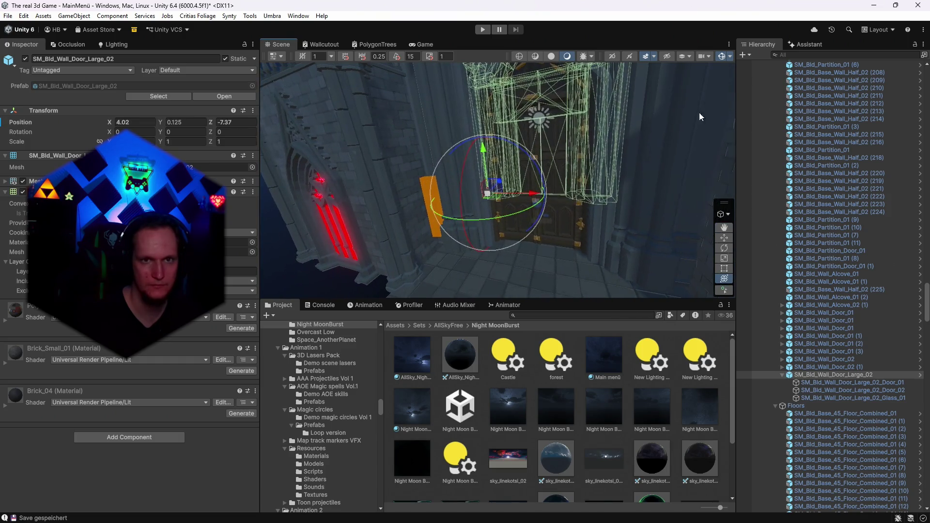
pyautogui.scroll(-15, 859, 391)
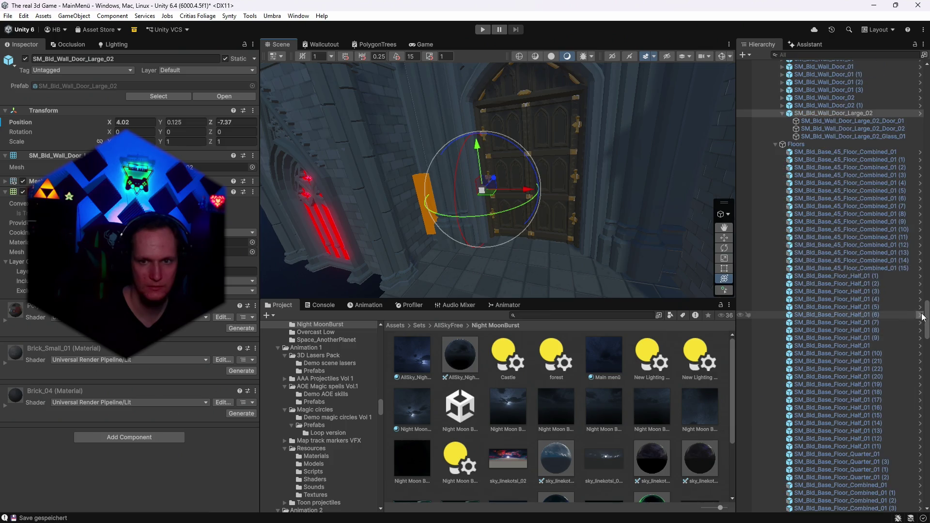
pyautogui.scroll(-10, 859, 391)
pyautogui.moveTo(485, 160)
pyautogui.mouseDown()
pyautogui.moveTo(499, 151)
pyautogui.moveTo(489, 145)
pyautogui.mouseUp()
pyautogui.click(426, 44)
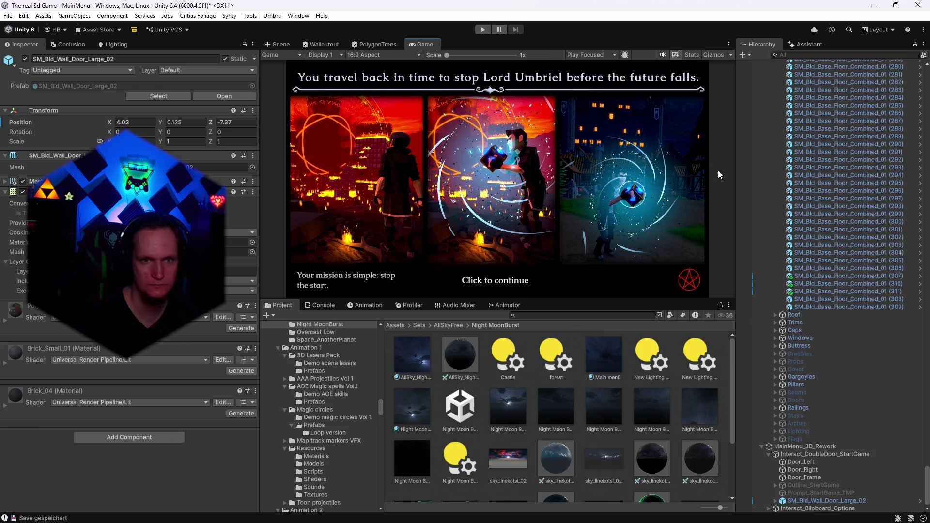
# - Back in the Scene view, collapse the ALL 2 group in the Hierarchy and select Main Camera
pyautogui.click(295, 44)
pyautogui.moveTo(610, 184)
pyautogui.mouseDown()
pyautogui.moveTo(647, 181)
pyautogui.moveTo(654, 141)
pyautogui.moveTo(654, 180)
pyautogui.moveTo(654, 119)
pyautogui.moveTo(637, 103)
pyautogui.moveTo(629, 170)
pyautogui.mouseUp()
pyautogui.moveTo(926, 501); pyautogui.dragTo(926, 77)
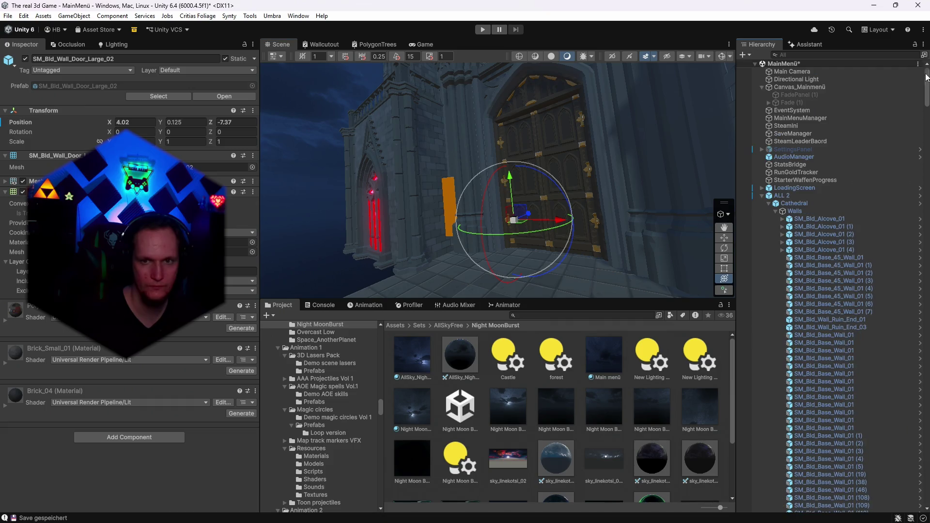
pyautogui.click(762, 195)
pyautogui.click(785, 71)
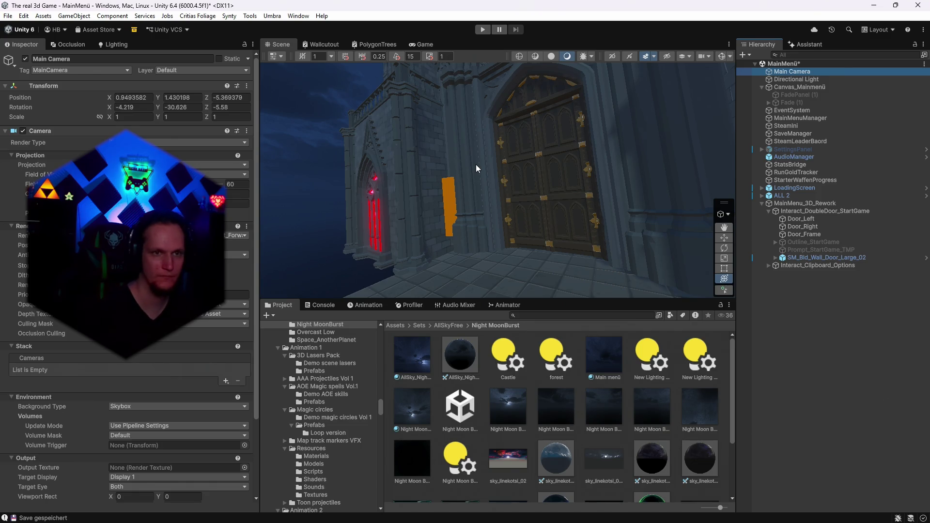
# - Toggle LoadingScreen off and on to check the game shot, then frame the view on Main Camera
pyautogui.click(420, 44)
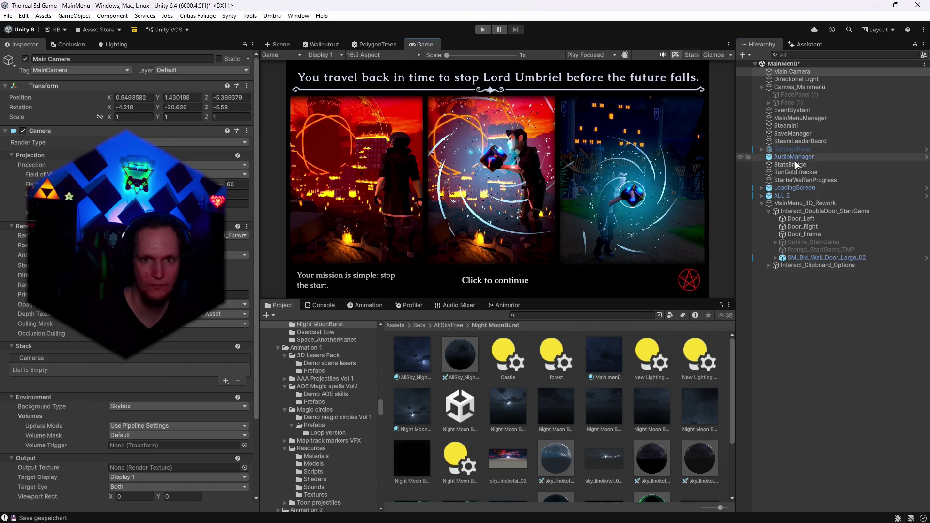
pyautogui.click(795, 188)
pyautogui.click(26, 59)
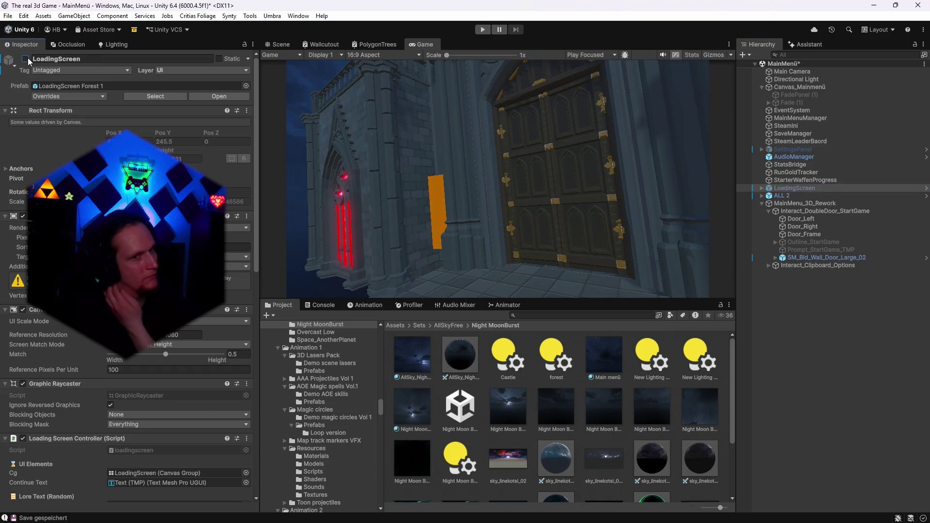
pyautogui.click(25, 59)
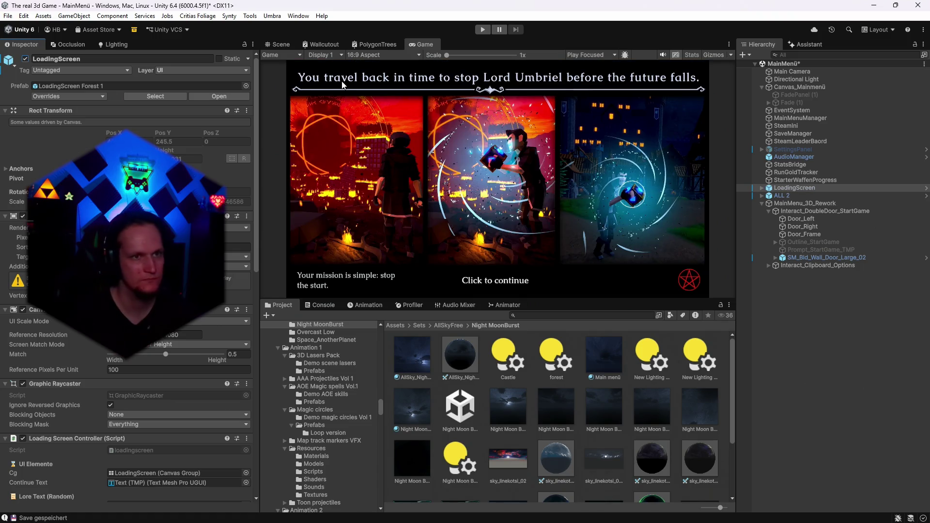
pyautogui.click(278, 48)
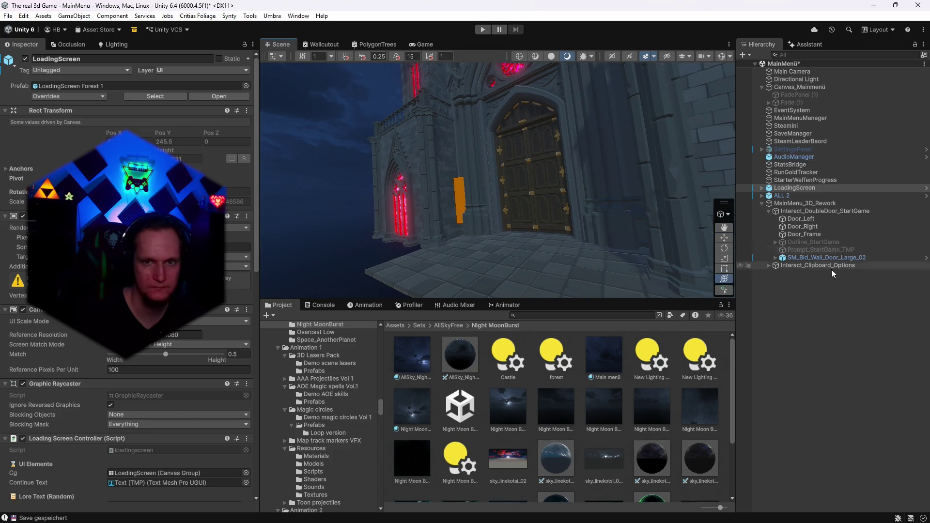
pyautogui.click(786, 70)
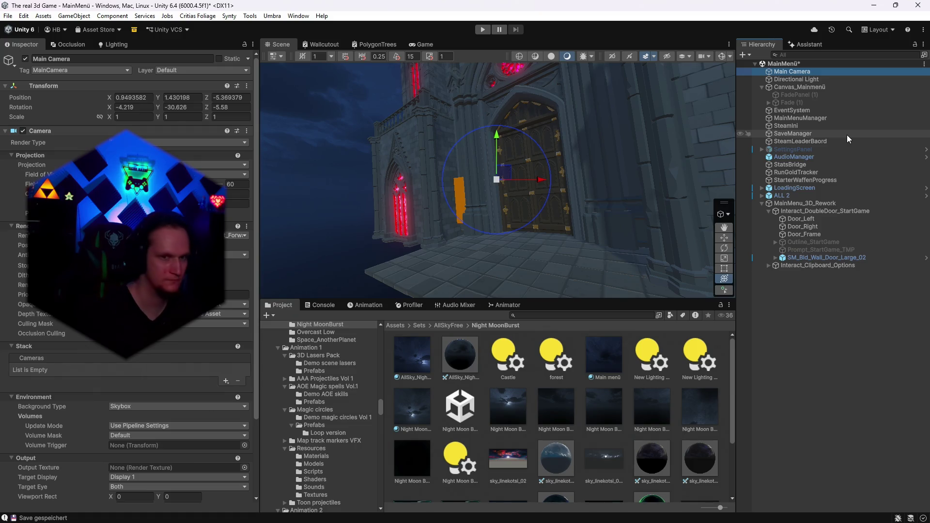
pyautogui.moveTo(504, 194); pyautogui.dragTo(504, 194)
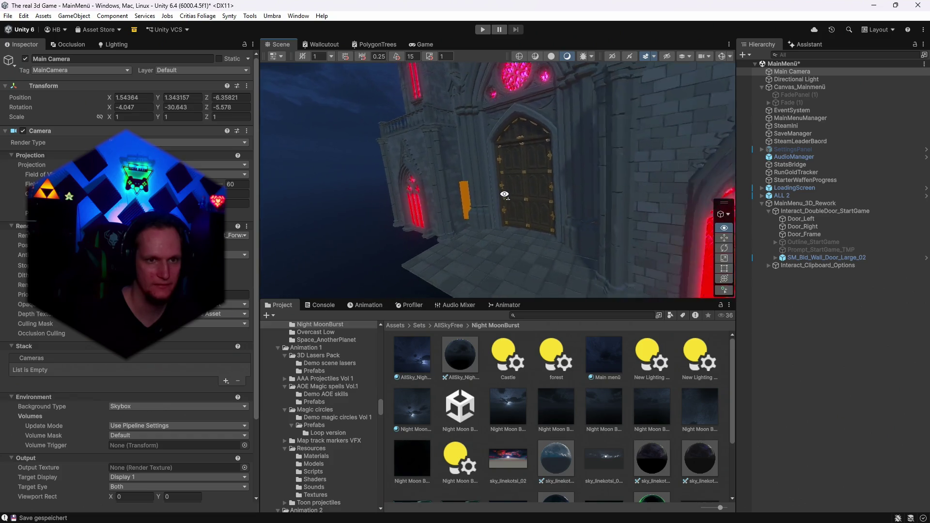
pyautogui.press('f')
# - Hide LoadingScreen and zero Main Camera's Z rotation, giving rotation -4.047, -30.643, 0
pyautogui.click(112, 107)
pyautogui.write('0')
pyautogui.click(426, 45)
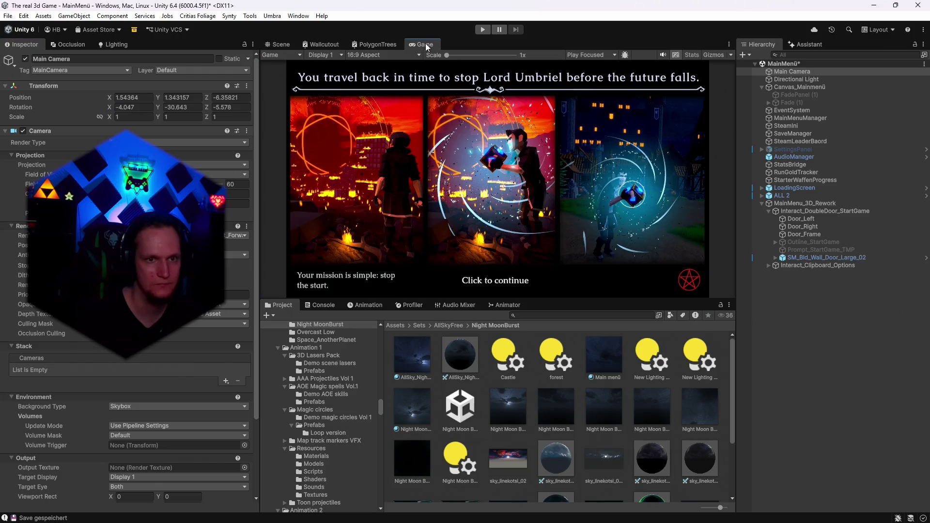
pyautogui.click(793, 188)
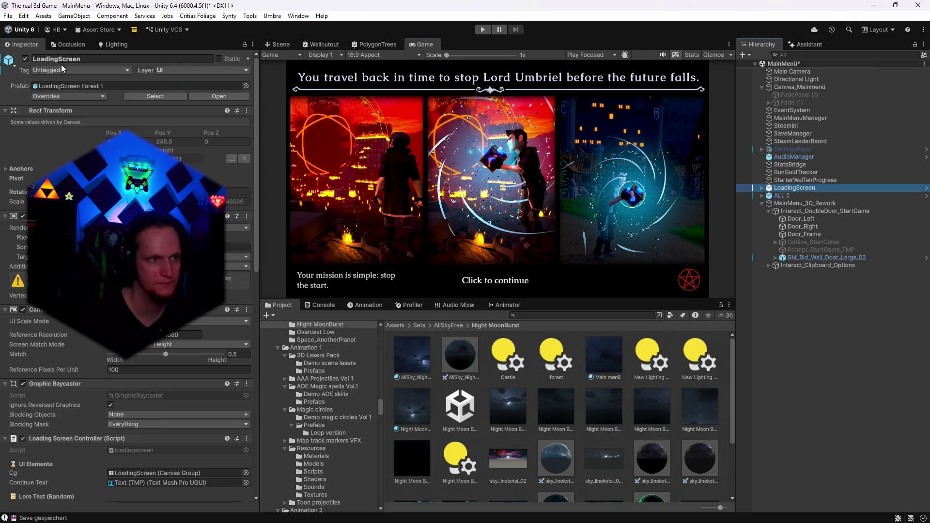
pyautogui.click(24, 59)
pyautogui.click(789, 72)
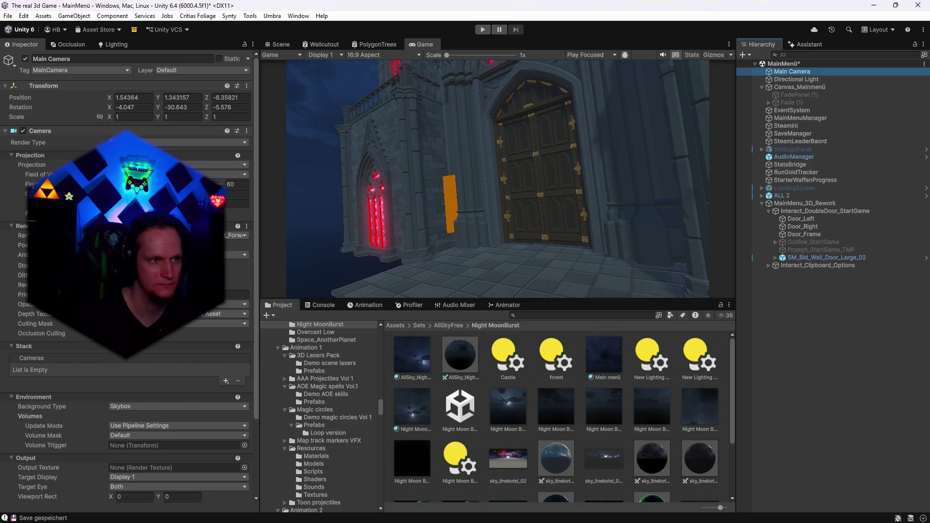
pyautogui.click(113, 108)
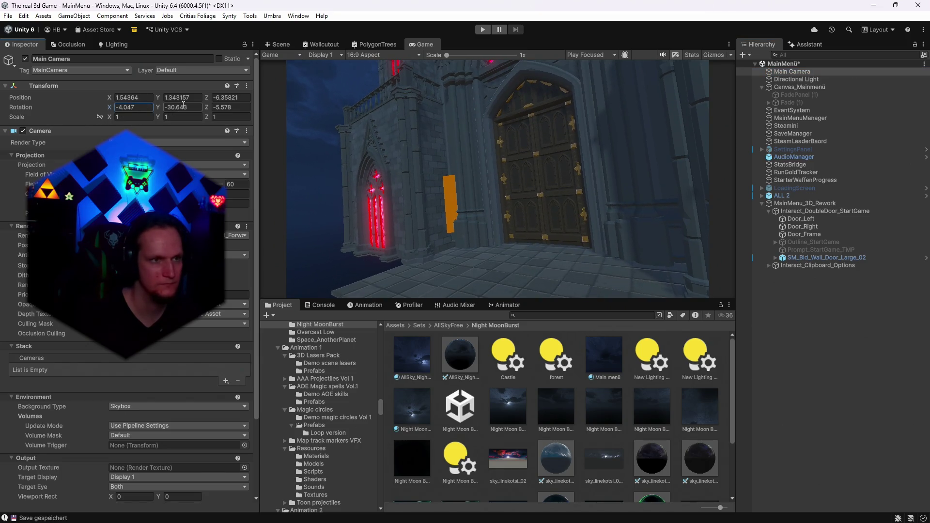
pyautogui.click(226, 108)
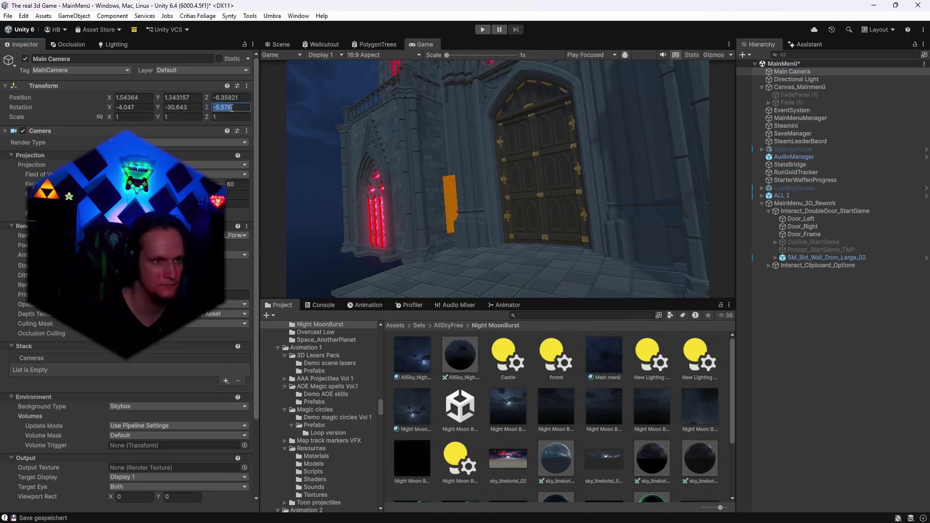
pyautogui.write('0')
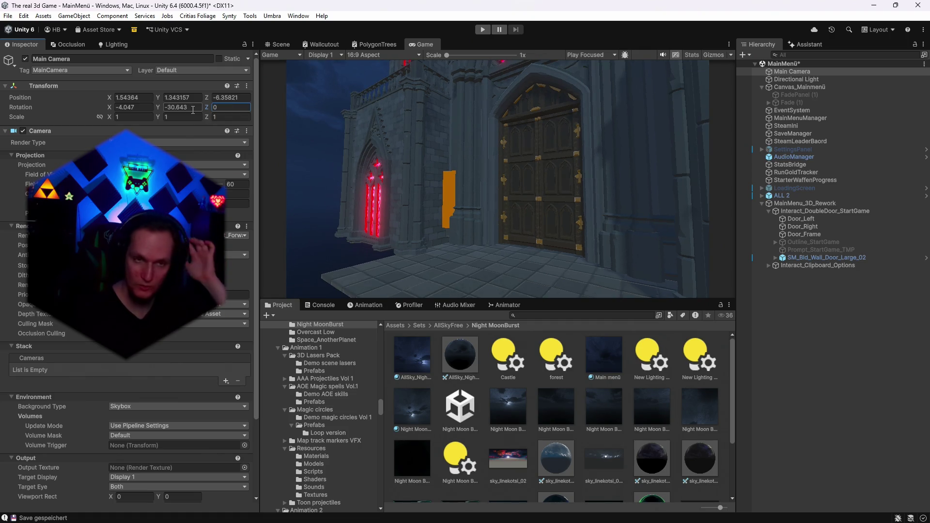
pyautogui.click(164, 108)
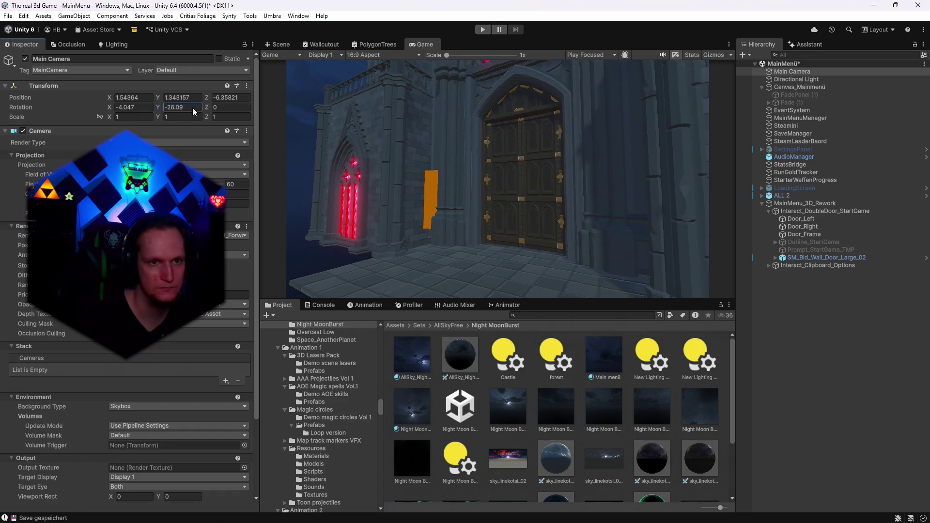
pyautogui.click(275, 46)
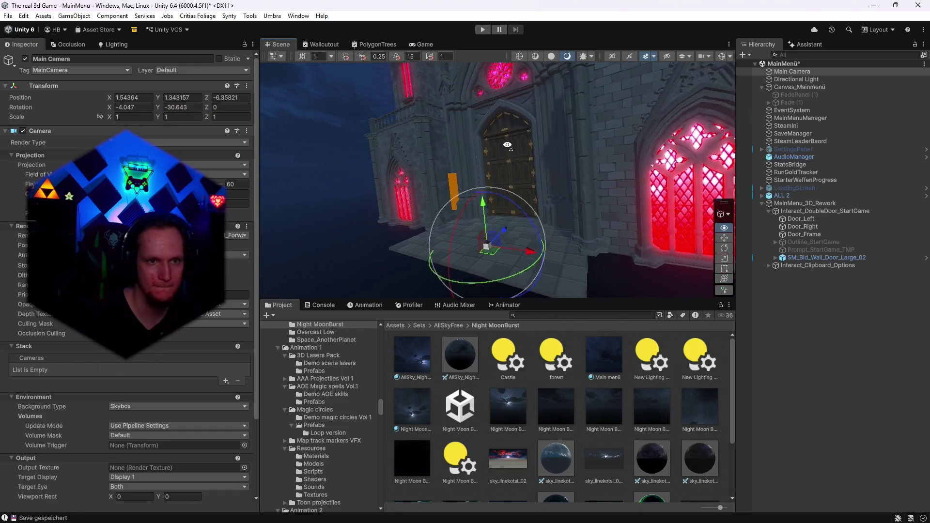
pyautogui.moveTo(506, 145)
pyautogui.mouseDown()
pyautogui.moveTo(521, 162)
pyautogui.moveTo(526, 142)
pyautogui.mouseUp()
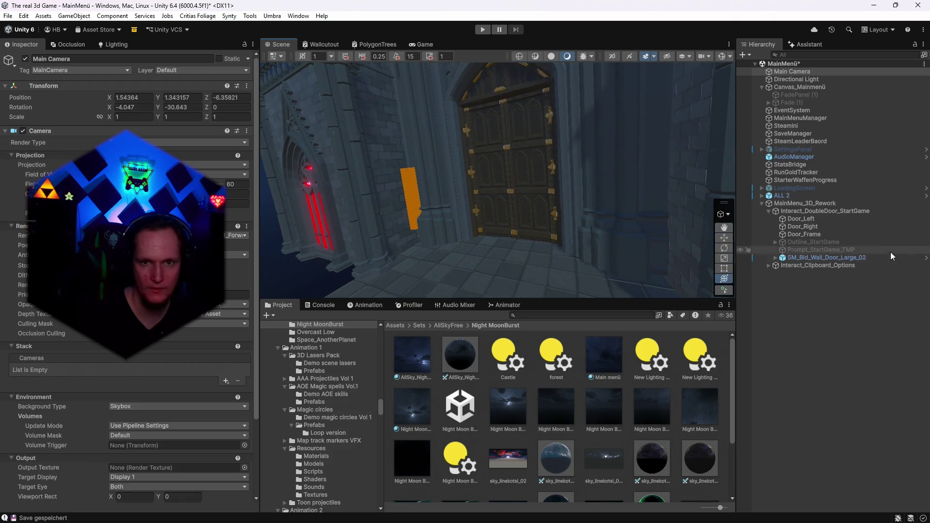
pyautogui.click(775, 257)
pyautogui.click(809, 211)
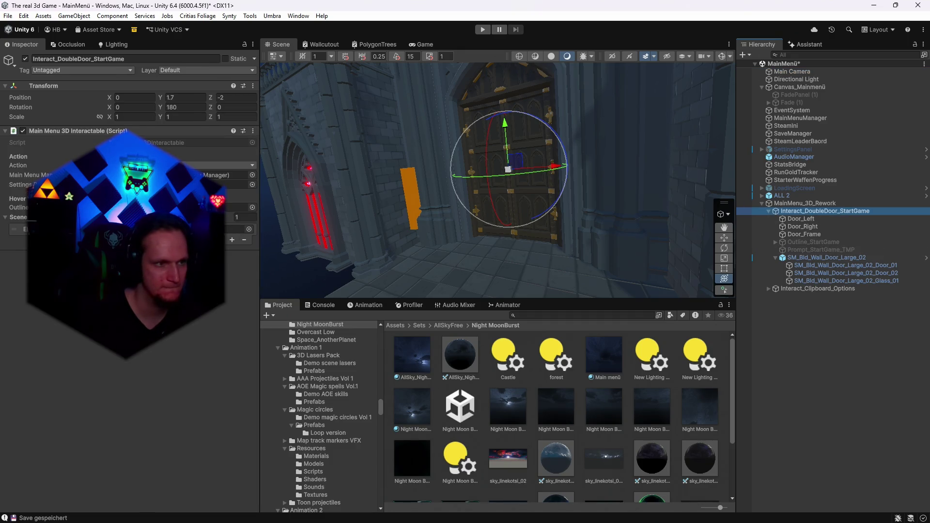
pyautogui.click(240, 229)
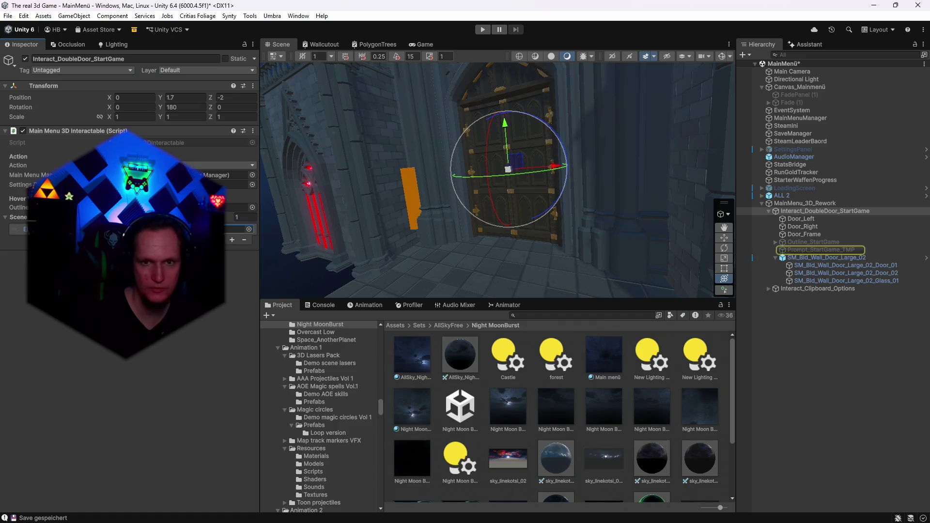
pyautogui.click(817, 250)
pyautogui.moveTo(562, 179)
pyautogui.mouseDown()
pyautogui.moveTo(542, 172)
pyautogui.moveTo(545, 181)
pyautogui.mouseUp()
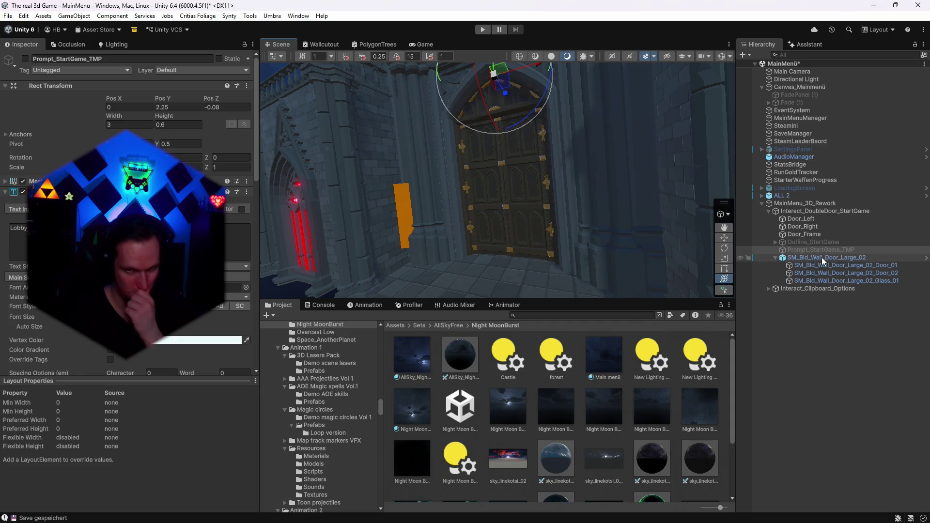
pyautogui.click(825, 211)
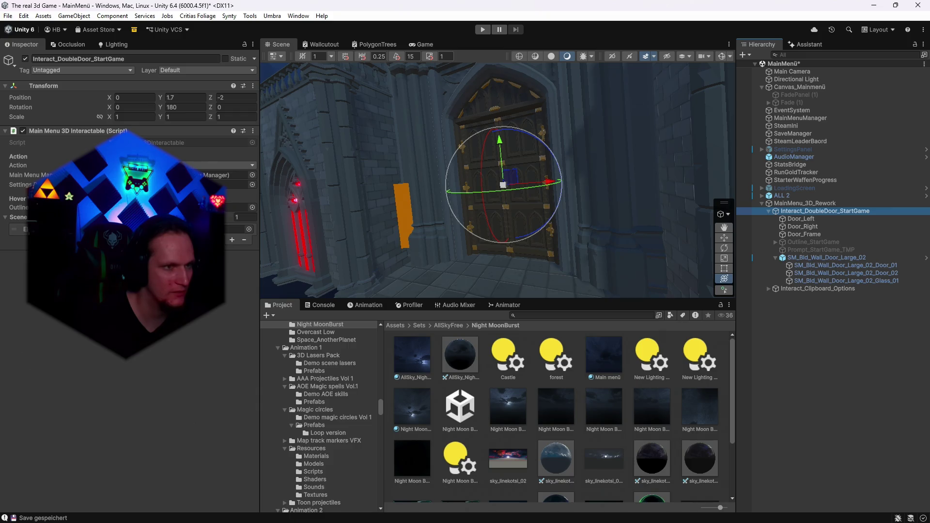
pyautogui.click(827, 220)
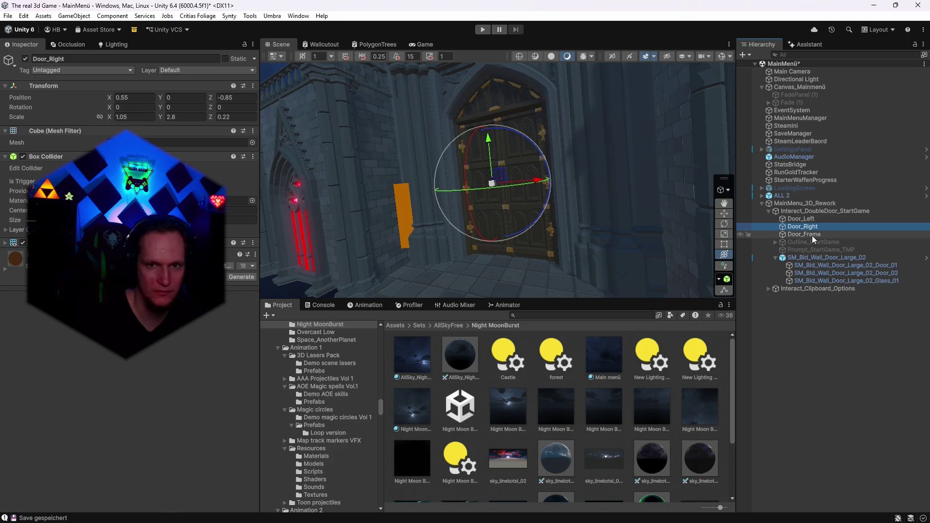
pyautogui.click(814, 236)
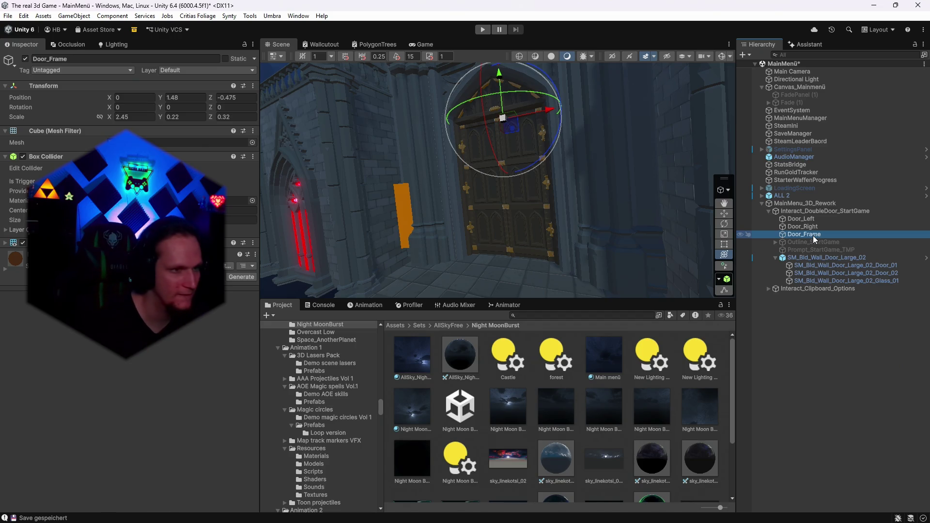
pyautogui.click(806, 211)
pyautogui.click(801, 204)
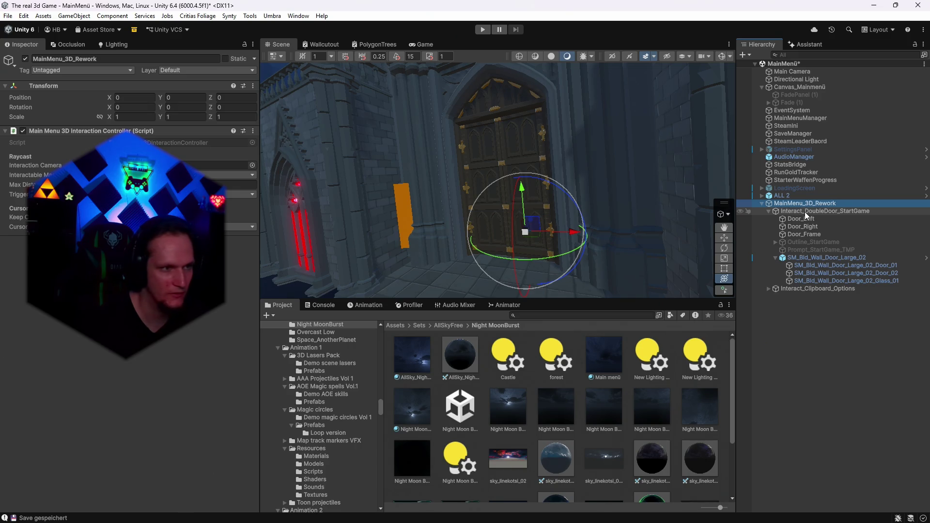
pyautogui.click(820, 289)
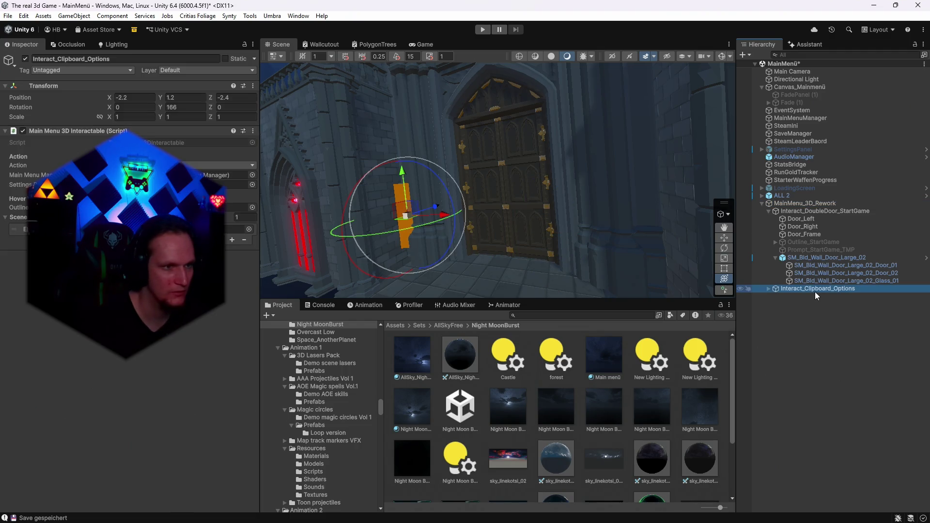
pyautogui.click(805, 234)
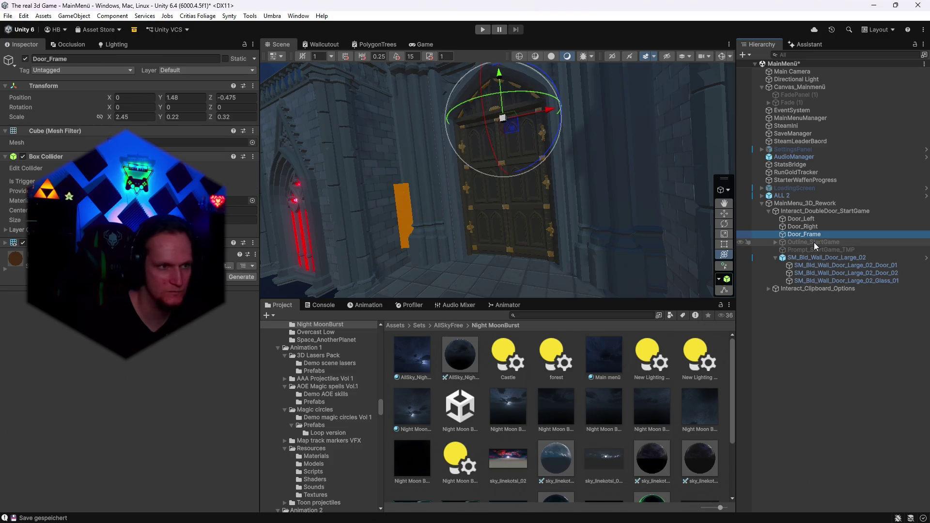
pyautogui.click(815, 242)
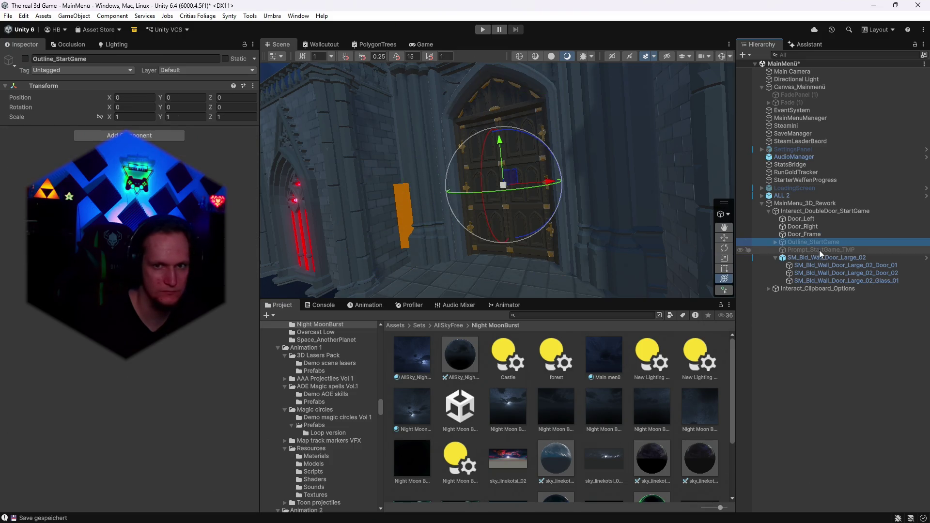
pyautogui.click(799, 212)
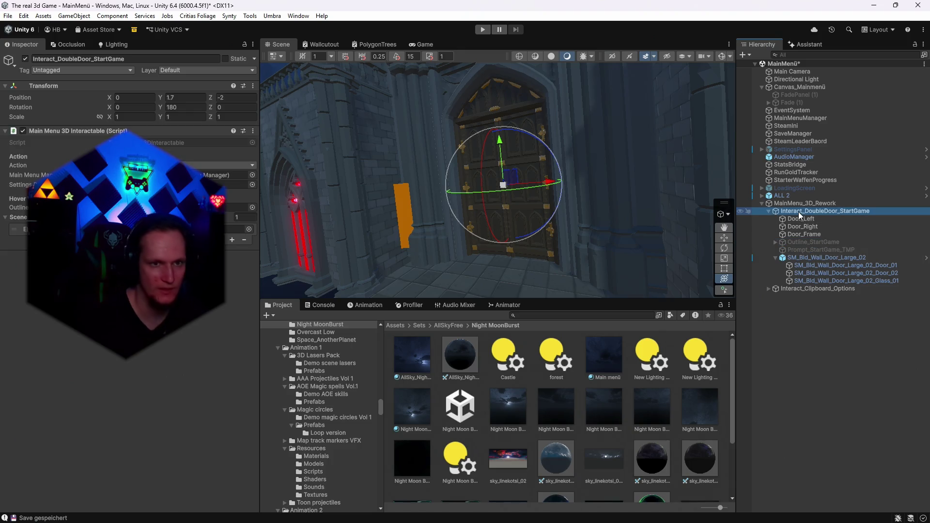
# - Duplicate the SM_Bld_Wall_Door_Large_02_Door_01 door mesh with Ctrl+D
pyautogui.moveTo(598, 194)
pyautogui.mouseDown()
pyautogui.moveTo(614, 193)
pyautogui.moveTo(603, 200)
pyautogui.mouseUp()
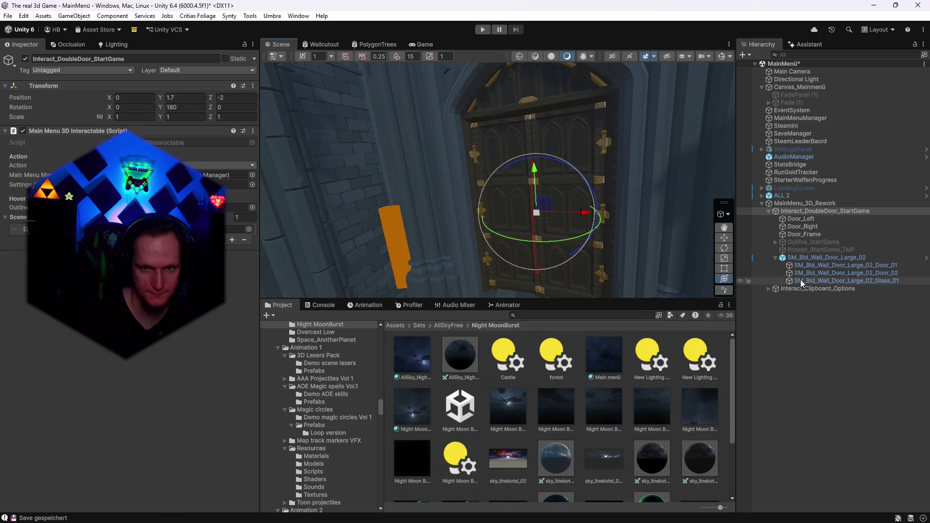
pyautogui.click(809, 268)
pyautogui.moveTo(625, 234)
pyautogui.mouseDown()
pyautogui.moveTo(619, 241)
pyautogui.moveTo(620, 209)
pyautogui.moveTo(625, 250)
pyautogui.moveTo(571, 157)
pyautogui.mouseUp()
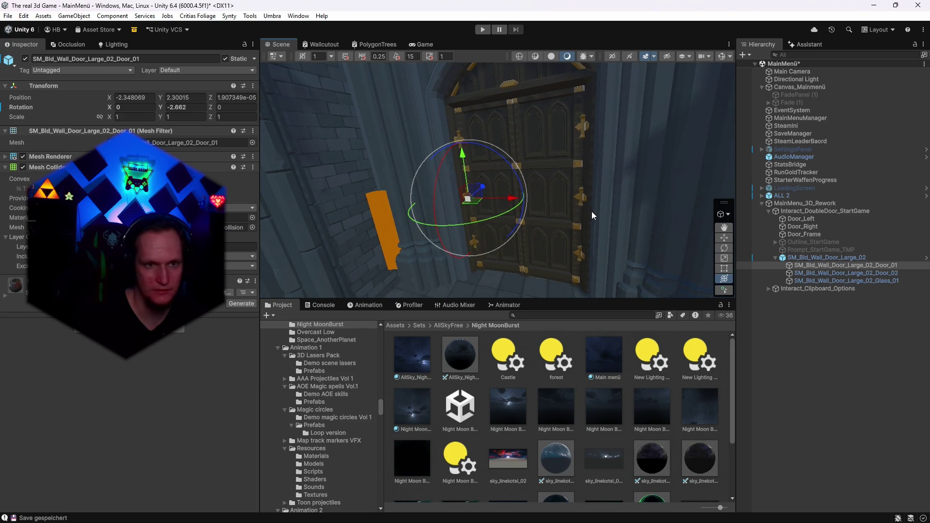
pyautogui.hotkey('ctrl', 'd')
pyautogui.moveTo(593, 216); pyautogui.dragTo(557, 184)
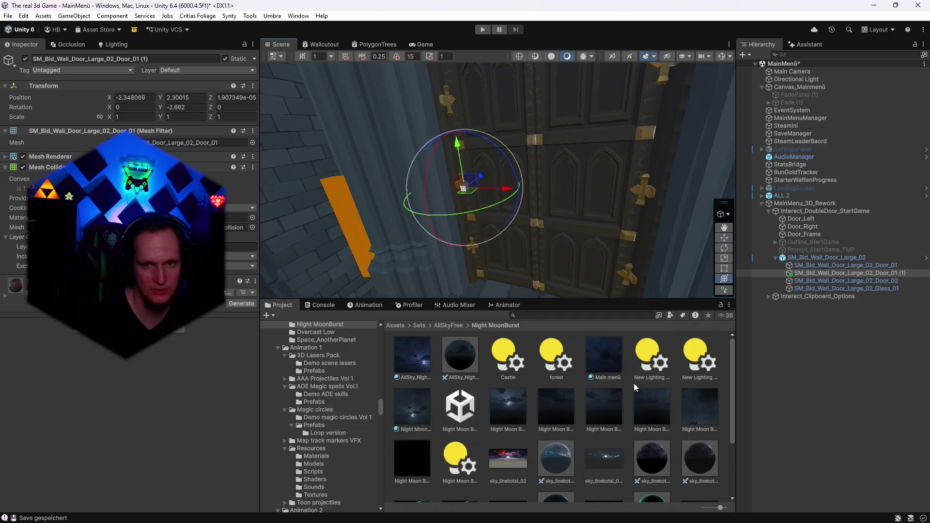
# - Inspect Outline_StartGame, Door_Frame's box collider and the Start Game prompt's text settings
pyautogui.click(807, 241)
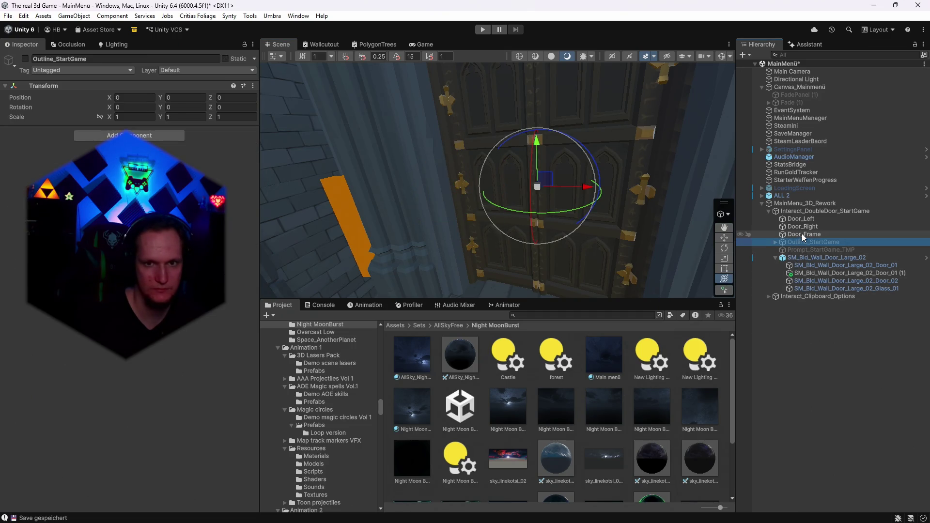
pyautogui.click(804, 235)
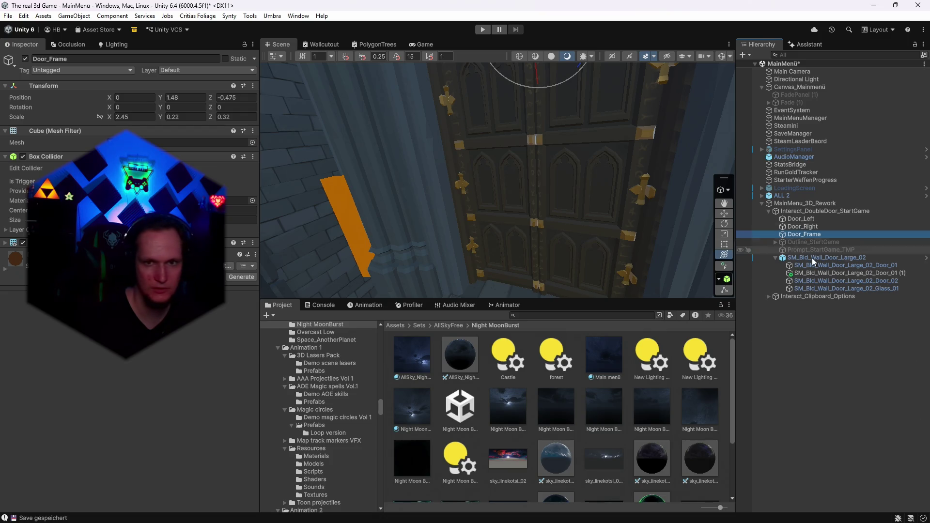
pyautogui.click(800, 242)
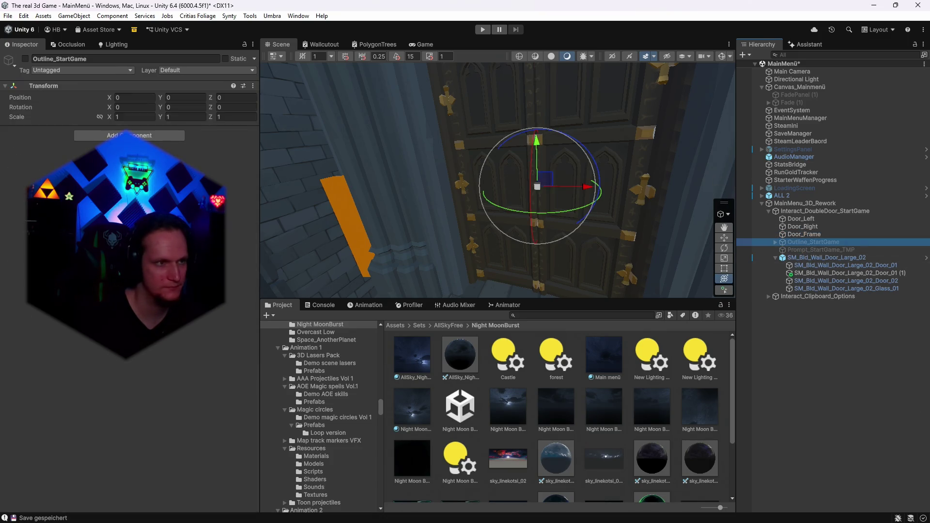
pyautogui.click(798, 235)
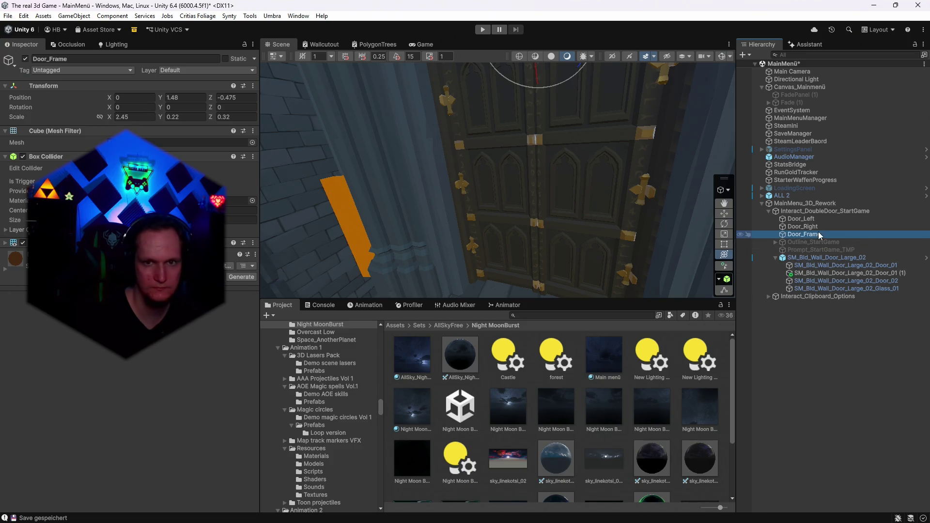
pyautogui.click(823, 211)
pyautogui.click(237, 229)
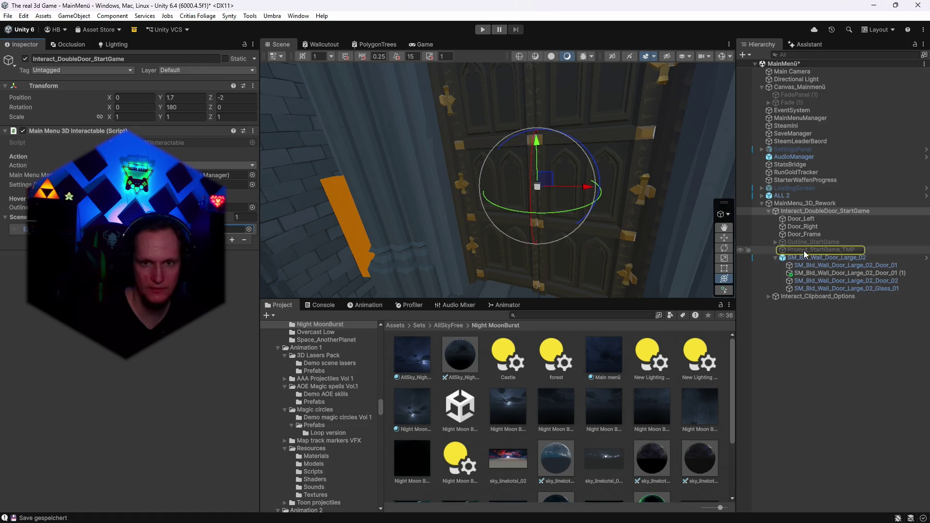
pyautogui.click(820, 250)
pyautogui.scroll(3, 126, 213)
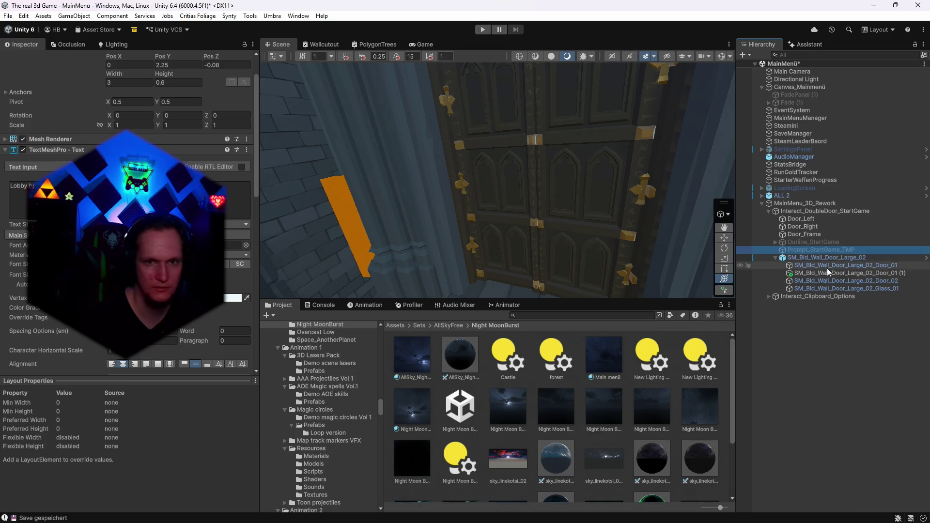
# - Expand Outline_StartGame and select its Outline_Left part
pyautogui.click(823, 242)
pyautogui.click(775, 242)
pyautogui.click(799, 250)
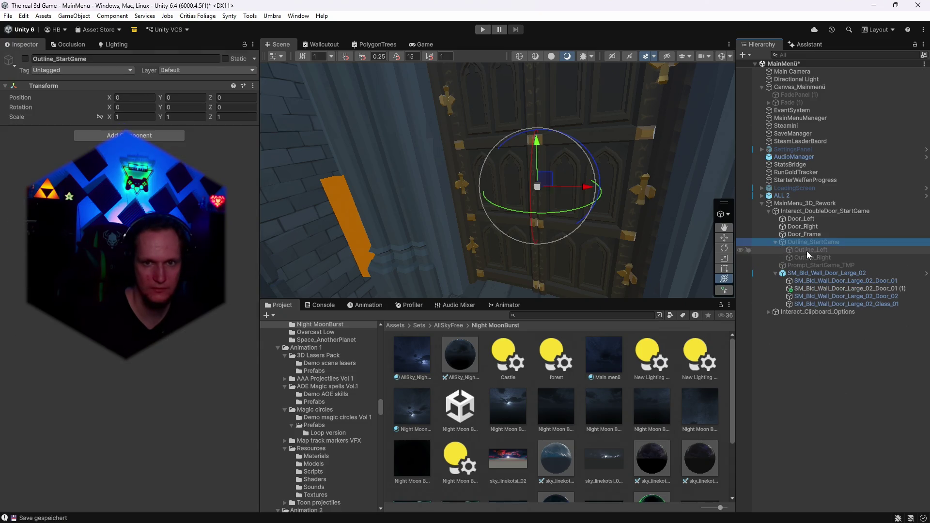
# - Apply the cyan M_MainMenu_InteractOutline material to the duplicated door Door_01 (1)
pyautogui.click(6, 268)
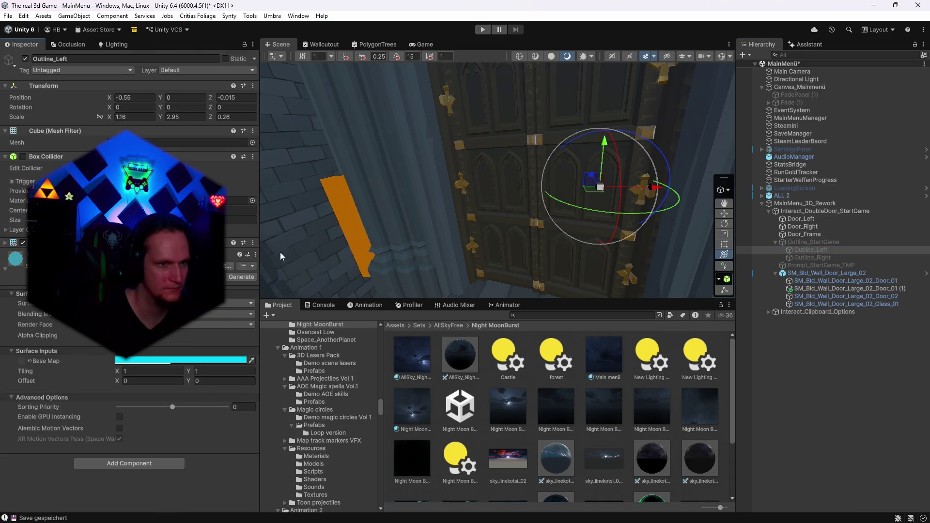
pyautogui.click(256, 254)
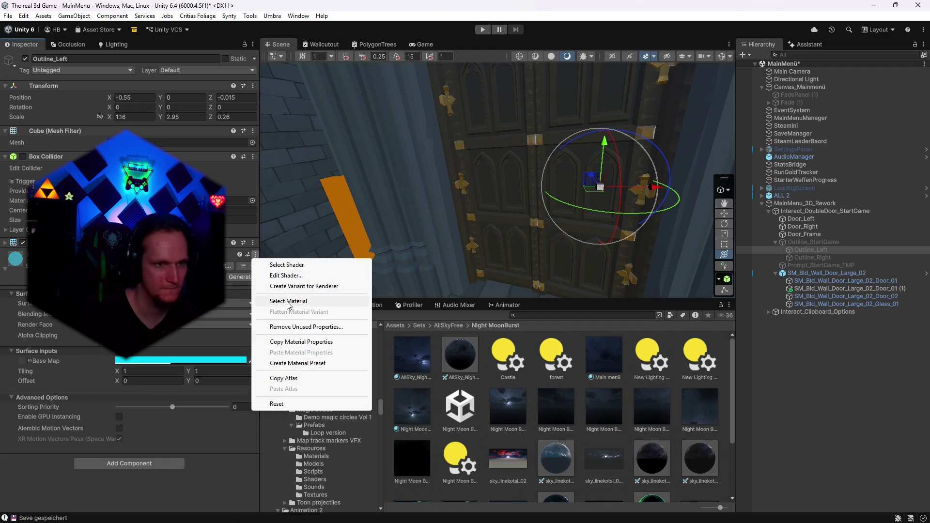
pyautogui.click(291, 314)
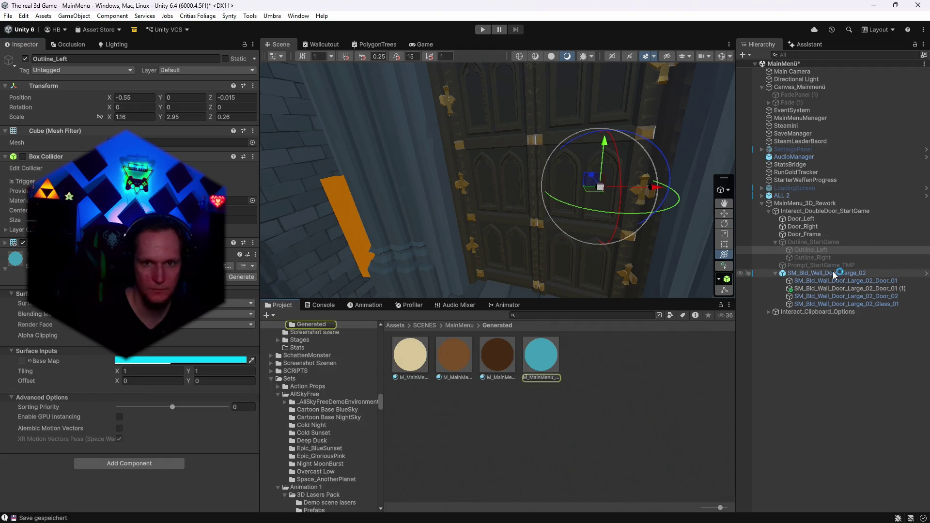
pyautogui.click(814, 289)
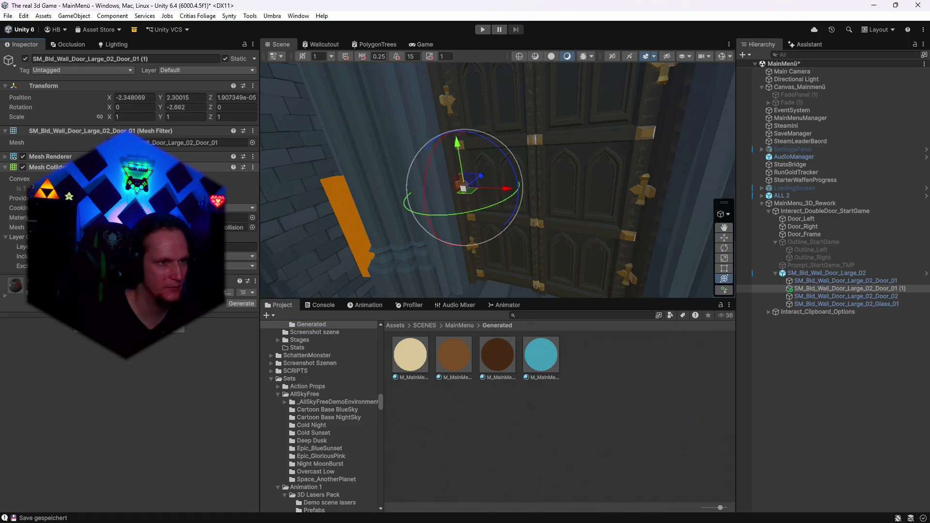
pyautogui.click(15, 157)
pyautogui.moveTo(541, 354)
pyautogui.mouseDown()
pyautogui.moveTo(429, 229)
pyautogui.moveTo(554, 208)
pyautogui.moveTo(477, 203)
pyautogui.mouseUp()
# - Lower the outline material's base colour alpha to 18 for a faint teal overlay
pyautogui.click(541, 358)
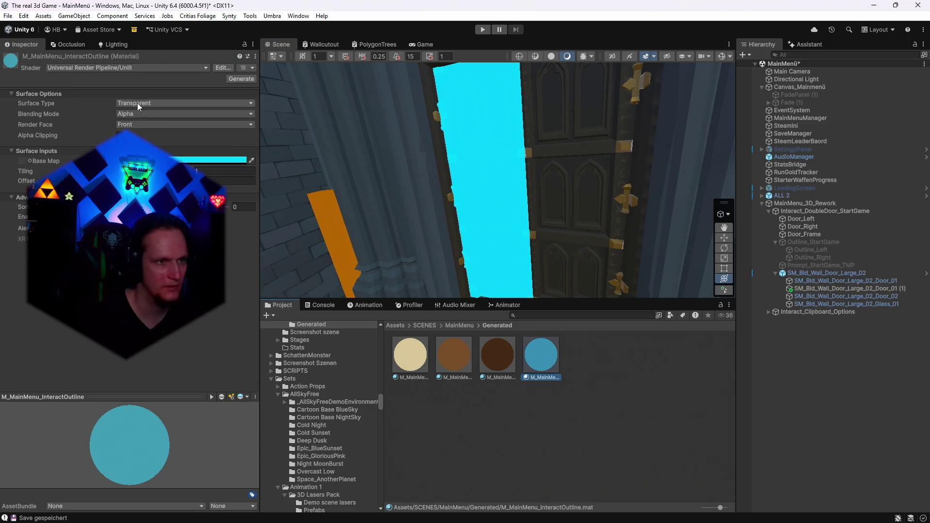
pyautogui.click(209, 161)
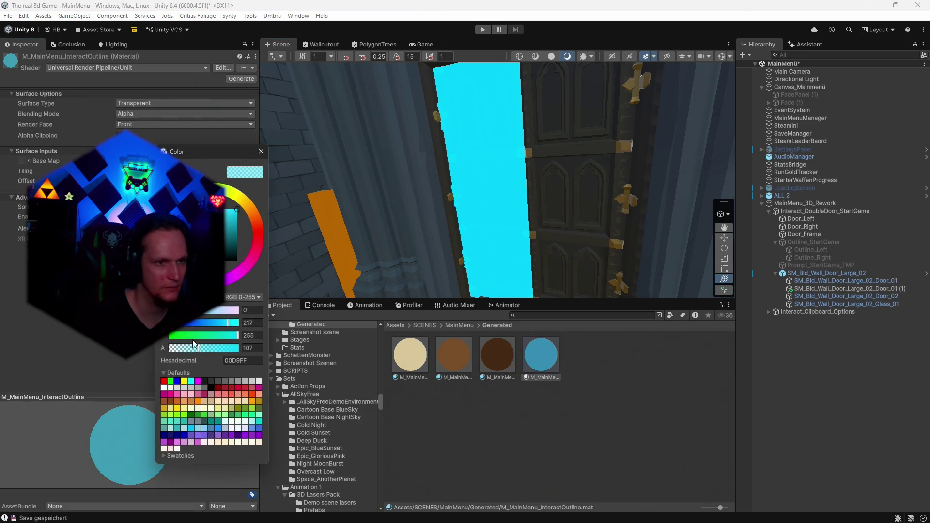
pyautogui.moveTo(179, 349); pyautogui.dragTo(171, 347)
pyautogui.click(261, 152)
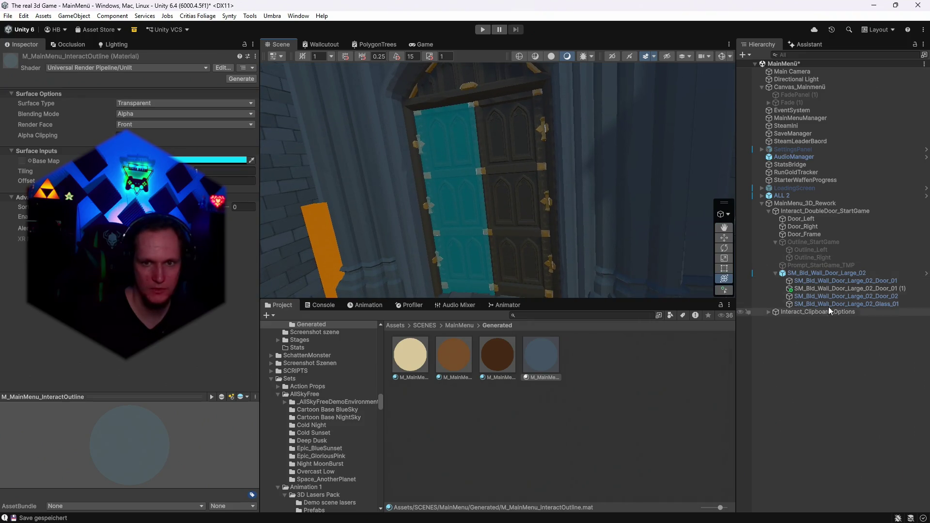
pyautogui.click(821, 297)
# - Undo the outline material on the second door and duplicate the SM_Bld_Wall_Door_Large_02_Door_02 mesh
pyautogui.moveTo(539, 364); pyautogui.dragTo(519, 256)
pyautogui.scroll(5, 547, 256)
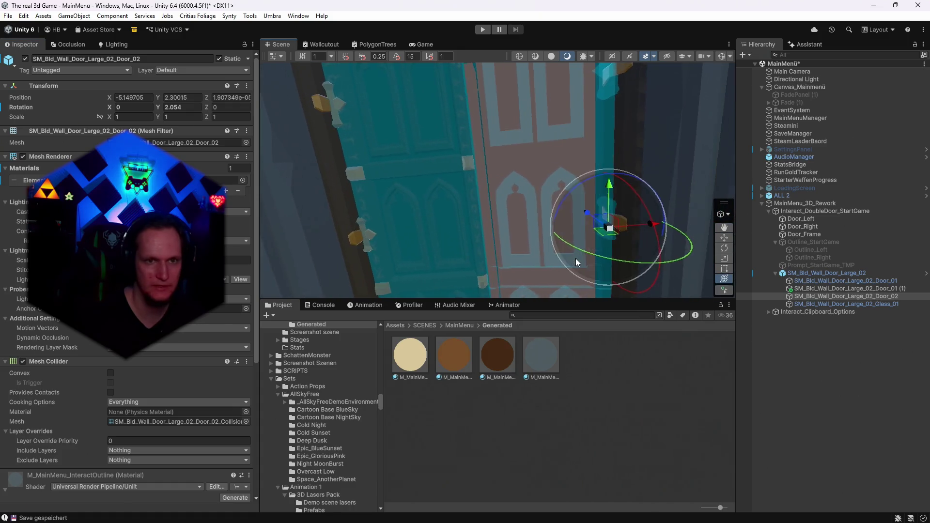
pyautogui.hotkey('ctrl', 'z')
pyautogui.hotkey('ctrl', 'd')
# - Rename the duplicated door panels to 'Door outline links' and 'door outlien rechts'
pyautogui.click(823, 289)
pyautogui.rightClick(823, 289)
pyautogui.click(802, 87)
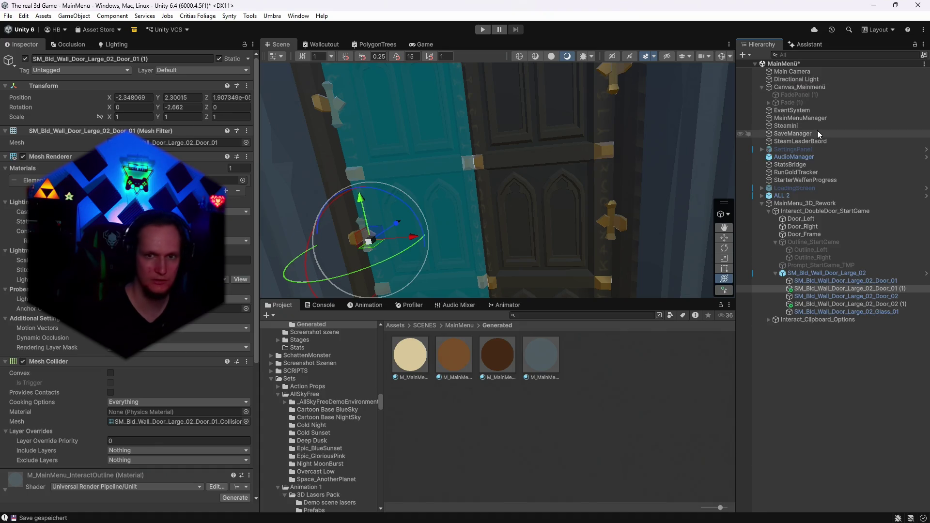
pyautogui.rightClick(824, 289)
pyautogui.click(804, 86)
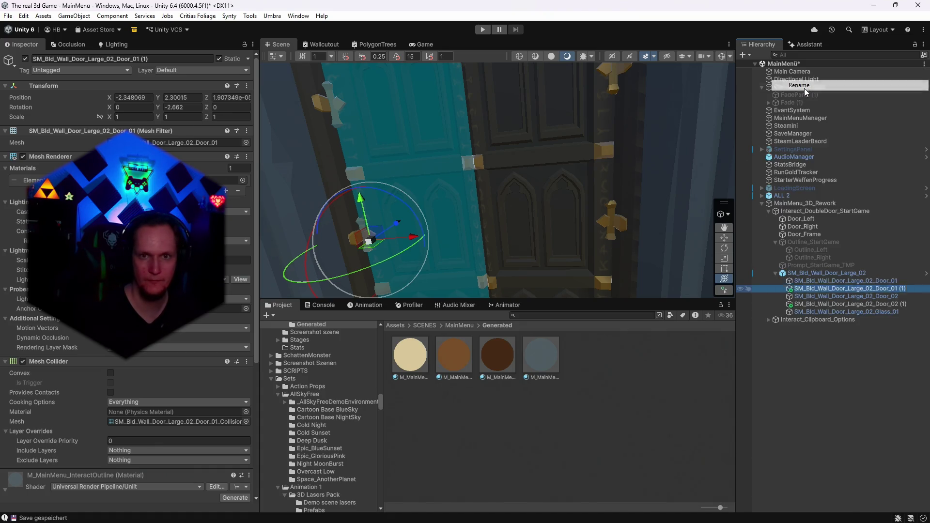
pyautogui.write('Door outline')
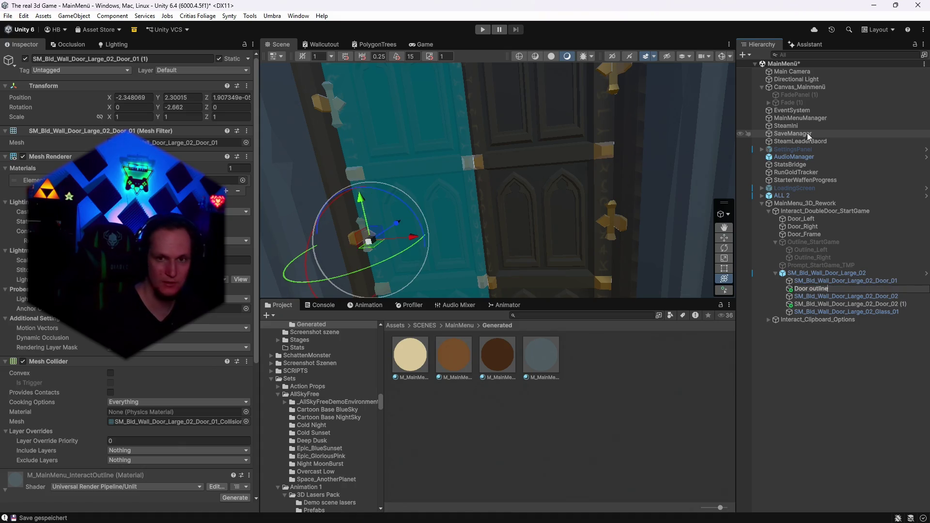
pyautogui.press('Return')
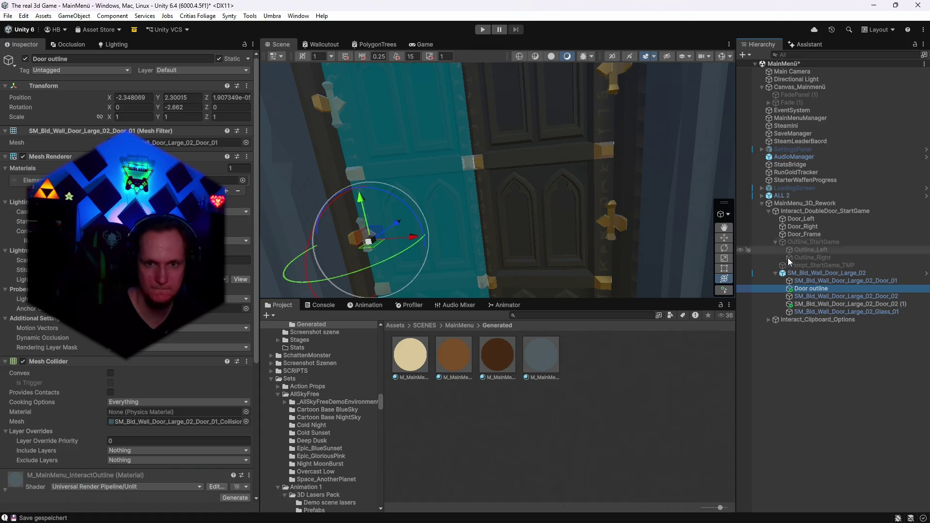
pyautogui.rightClick(813, 289)
pyautogui.click(804, 85)
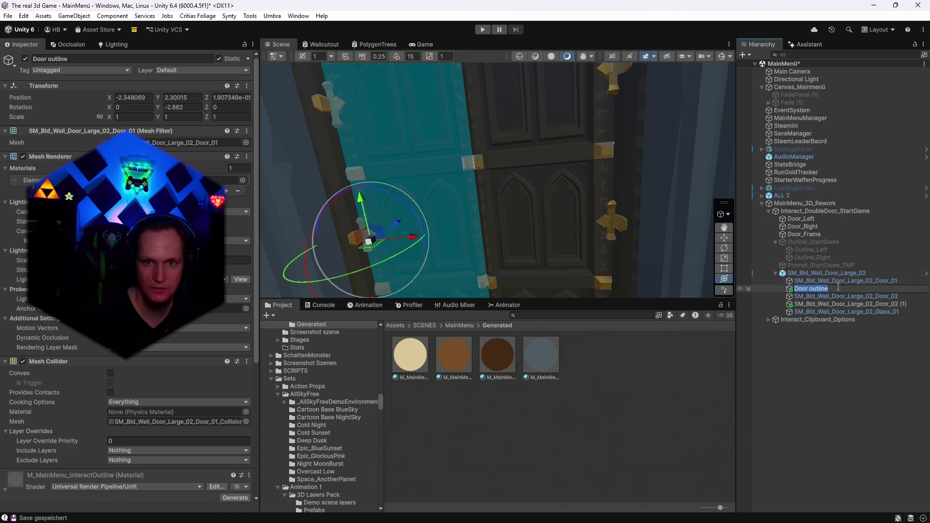
pyautogui.write('lin')
pyautogui.write('links')
pyautogui.press('Return')
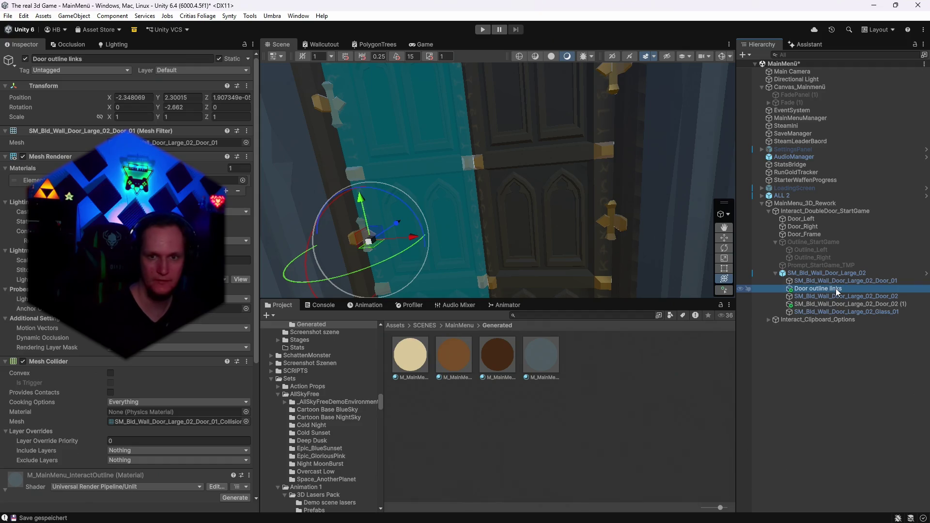
pyautogui.rightClick(839, 304)
# - Drop the M_MainMenu_InteractOutline Base Map alpha to 2
pyautogui.moveTo(596, 184)
pyautogui.mouseDown()
pyautogui.moveTo(581, 167)
pyautogui.moveTo(604, 219)
pyautogui.moveTo(548, 191)
pyautogui.moveTo(652, 204)
pyautogui.moveTo(605, 212)
pyautogui.moveTo(504, 179)
pyautogui.mouseUp()
pyautogui.click(541, 358)
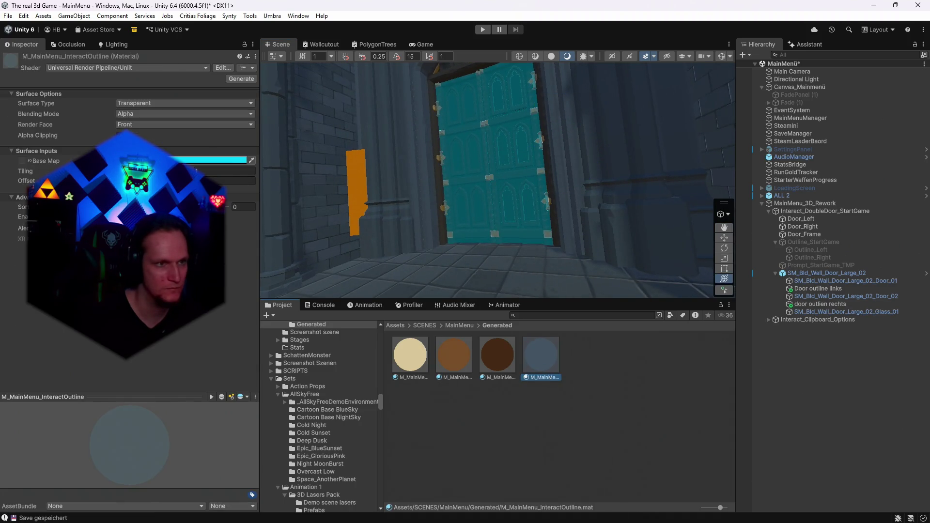
pyautogui.click(228, 159)
pyautogui.moveTo(150, 349); pyautogui.dragTo(146, 352)
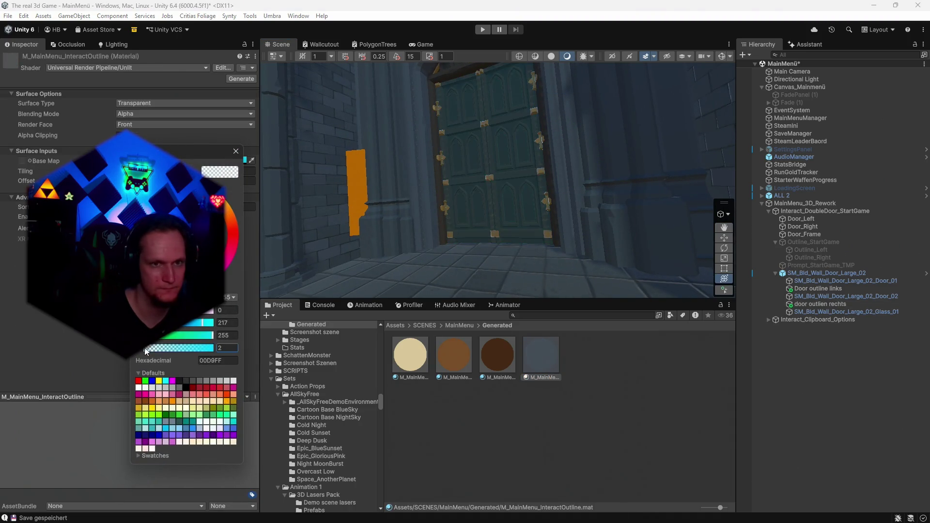
# - Set the InteractOutline Base Map colour to black (000000) with alpha about 174
pyautogui.click(160, 194)
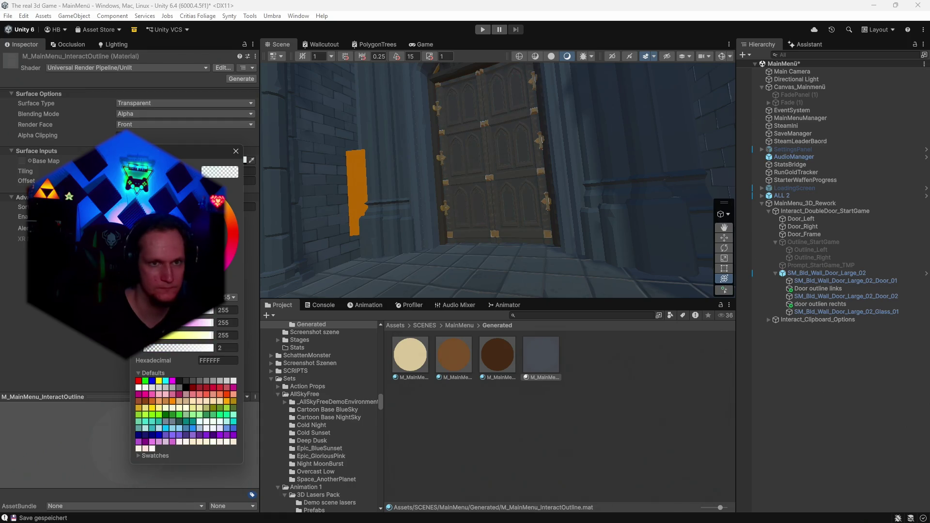
pyautogui.moveTo(160, 193)
pyautogui.mouseDown()
pyautogui.moveTo(160, 230)
pyautogui.moveTo(160, 194)
pyautogui.mouseUp()
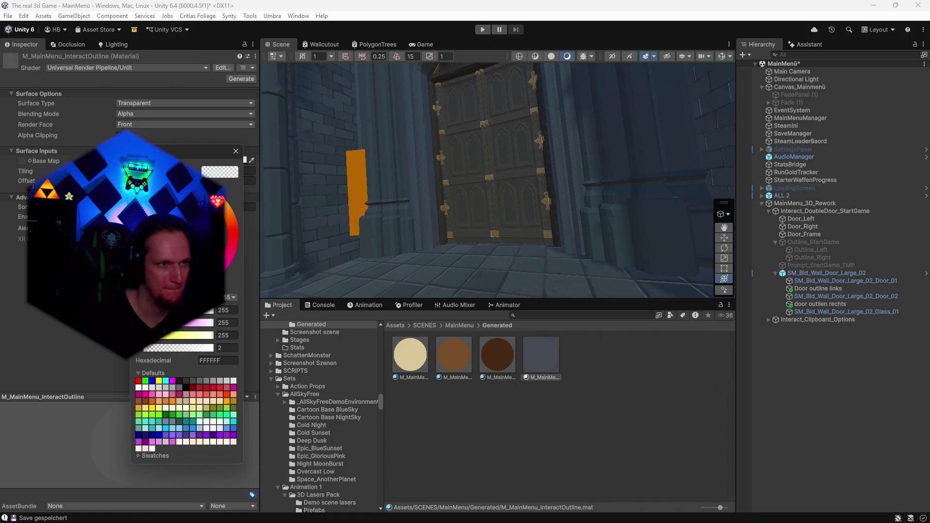
pyautogui.moveTo(150, 352); pyautogui.dragTo(194, 348)
pyautogui.moveTo(160, 194)
pyautogui.mouseDown()
pyautogui.moveTo(174, 199)
pyautogui.moveTo(170, 272)
pyautogui.mouseUp()
pyautogui.moveTo(191, 348); pyautogui.dragTo(189, 348)
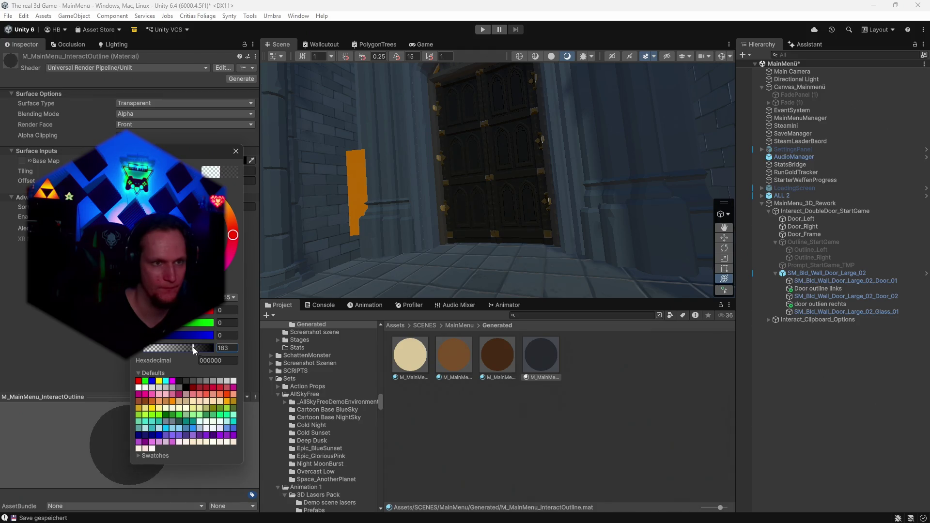
pyautogui.moveTo(448, 183)
pyautogui.mouseDown()
pyautogui.moveTo(457, 185)
pyautogui.moveTo(442, 217)
pyautogui.moveTo(417, 196)
pyautogui.mouseUp()
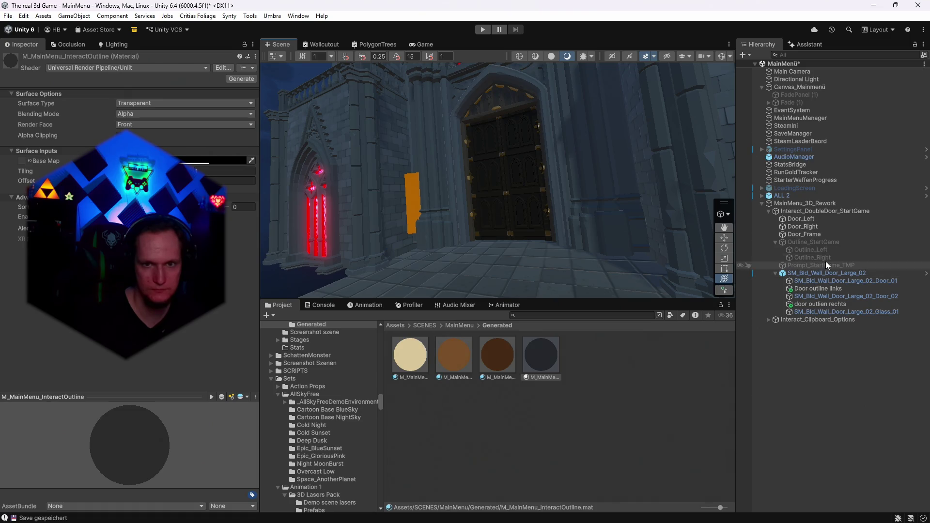
# - Move 'door outlien rechts' up a row and deactivate it together with 'Door outline links'
pyautogui.moveTo(812, 307); pyautogui.dragTo(810, 296)
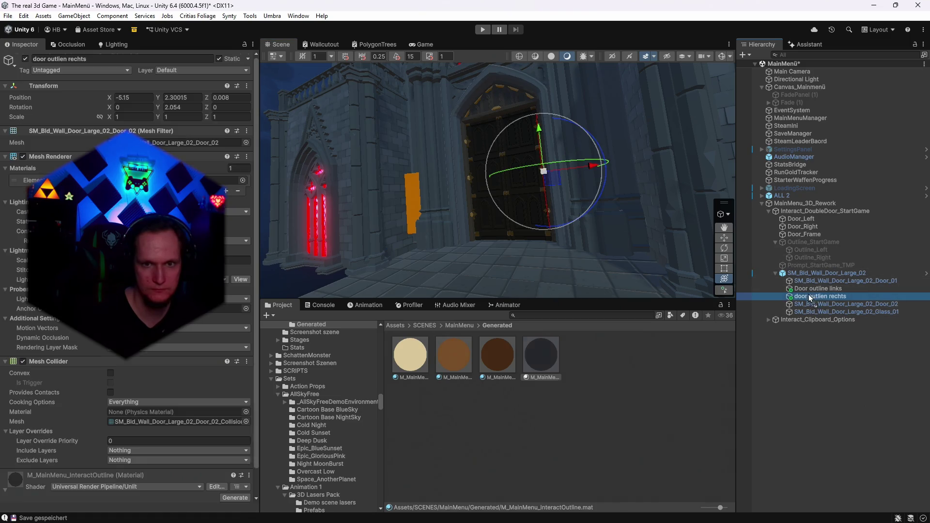
pyautogui.keyDown('ctrl'); pyautogui.click(809, 289); pyautogui.keyUp('ctrl')
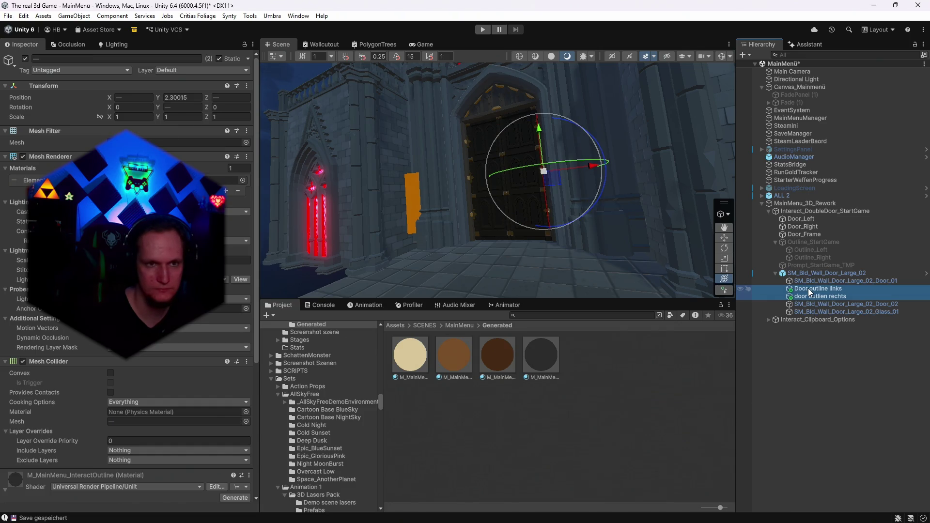
pyautogui.scroll(1, 613, 223)
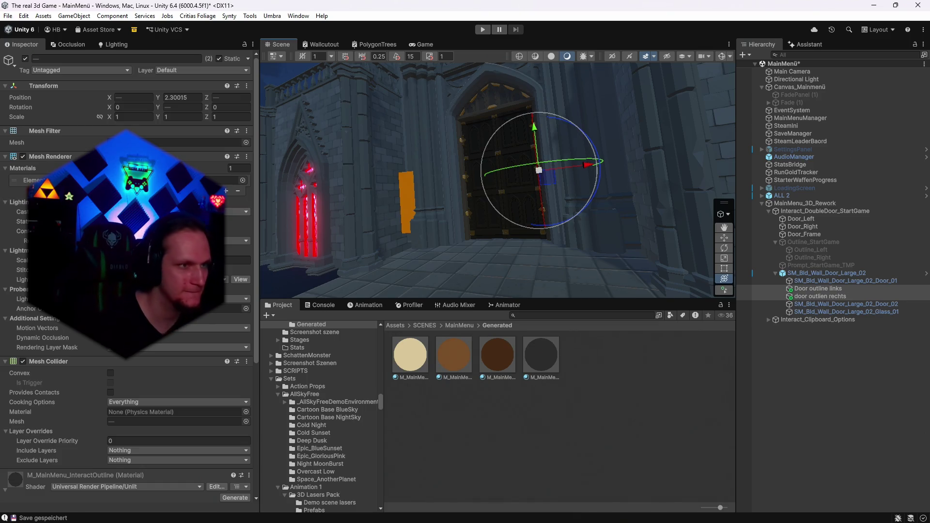
pyautogui.click(25, 58)
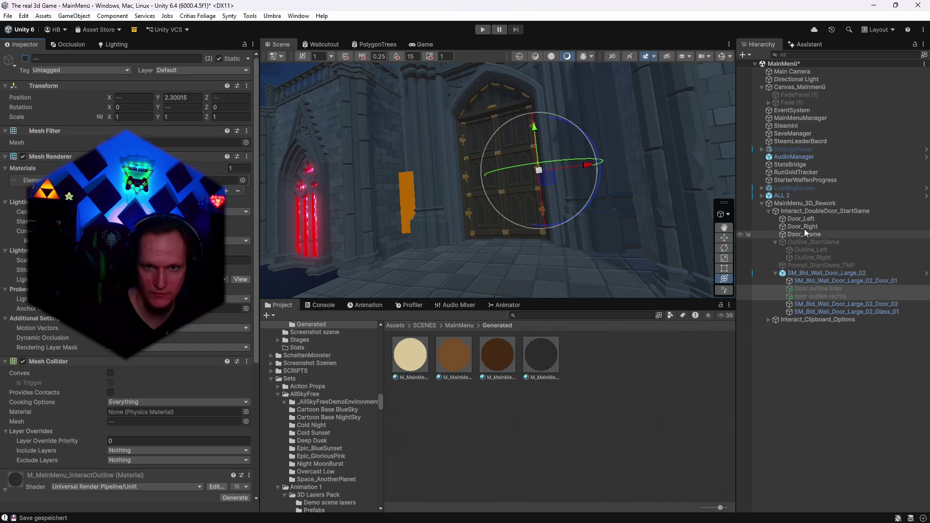
# - Check Interact_DoubleDoor_StartGame's Outline field, then reselect both door outline objects
pyautogui.click(806, 211)
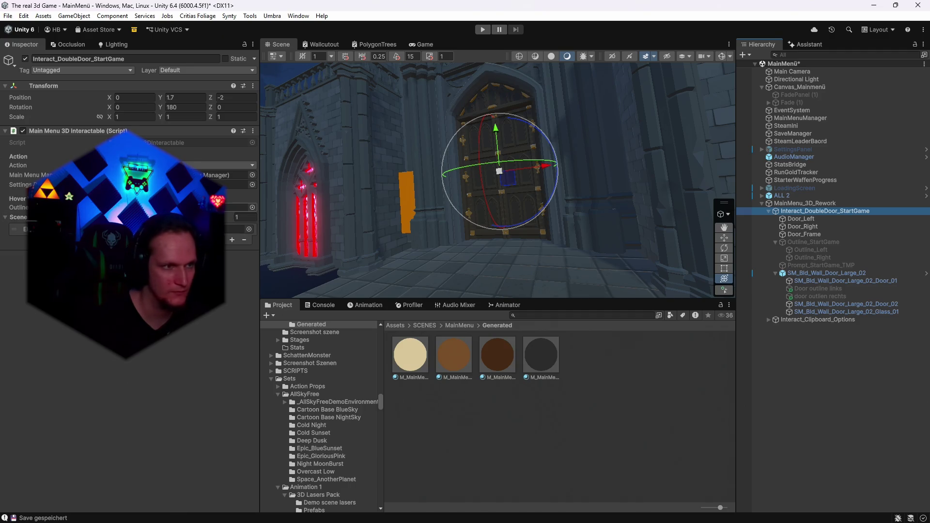
pyautogui.click(239, 206)
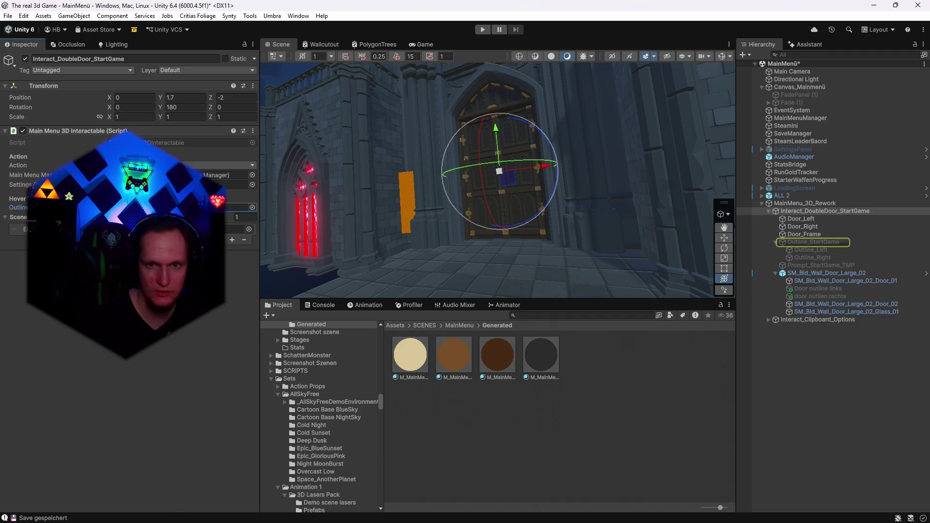
pyautogui.click(798, 289)
pyautogui.keyDown('ctrl'); pyautogui.click(797, 296); pyautogui.keyUp('ctrl')
pyautogui.rightClick(800, 288)
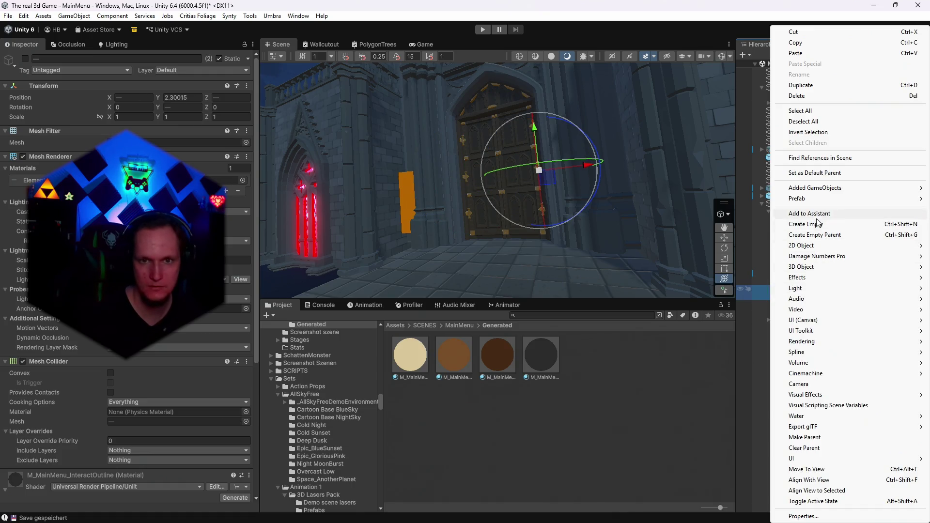
# - Group both door outline objects under a new empty parent named 'Outline'
pyautogui.click(815, 234)
pyautogui.write('Outline')
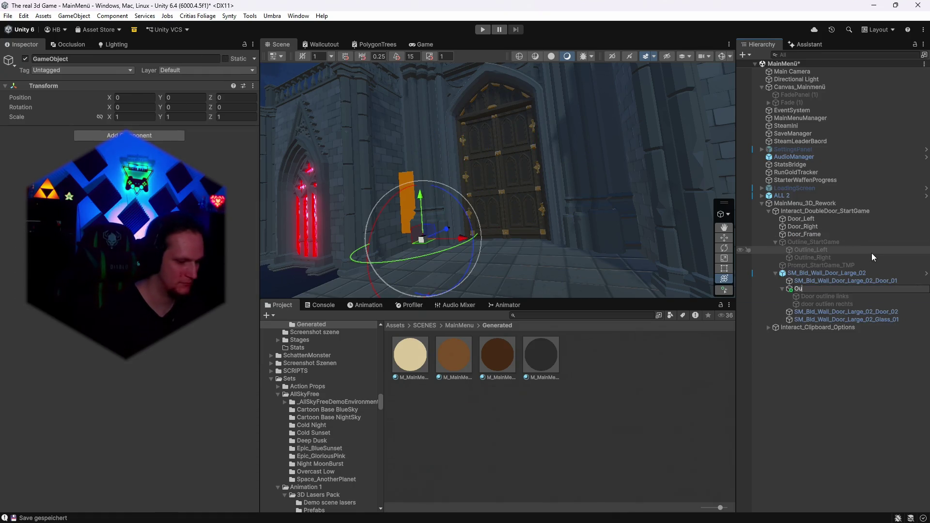
pyautogui.press('Return')
# - Inspect Outline_StartGame and Interact_DoubleDoor_StartGame, then select the Start Game prompt text
pyautogui.click(819, 242)
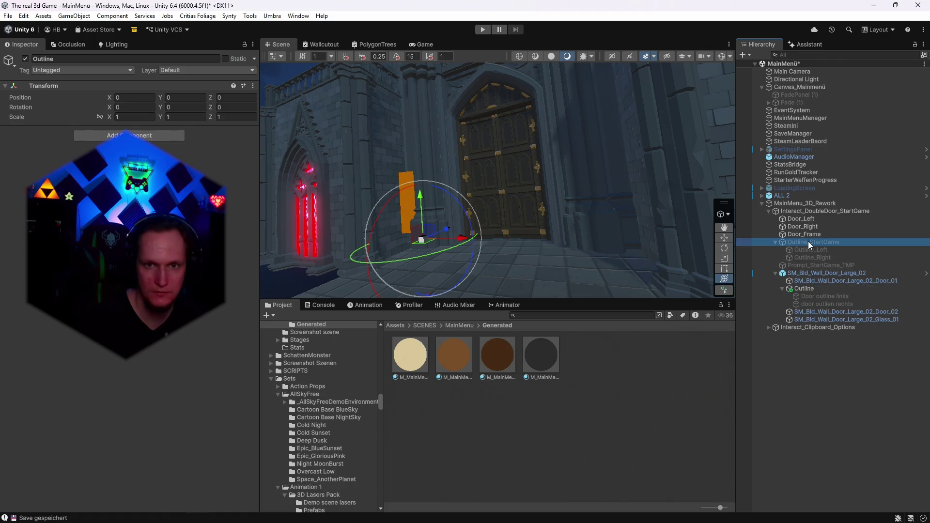
pyautogui.click(793, 212)
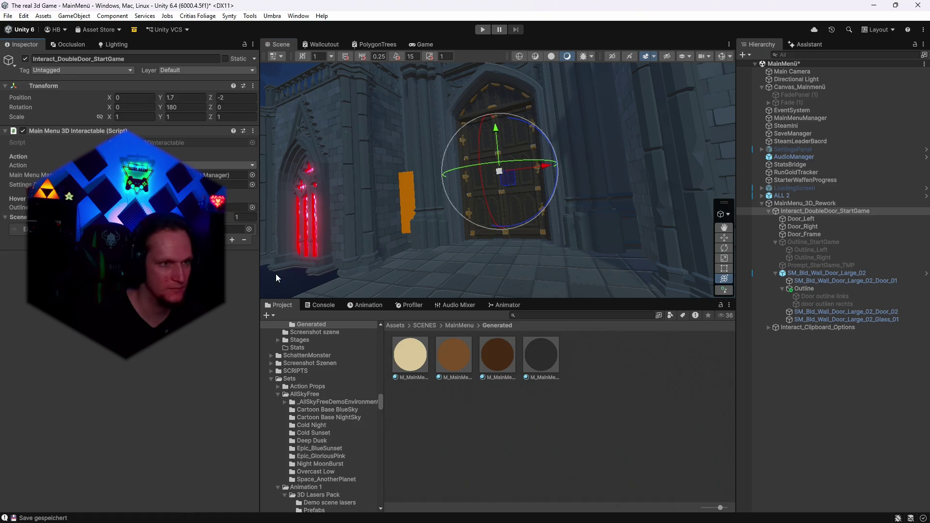
pyautogui.click(821, 265)
# - Lower the 'Lobby betreten' prompt to door height and slightly rotate it in front of the door
pyautogui.moveTo(533, 184)
pyautogui.mouseDown()
pyautogui.moveTo(558, 197)
pyautogui.moveTo(571, 174)
pyautogui.mouseUp()
pyautogui.moveTo(490, 143)
pyautogui.mouseDown()
pyautogui.moveTo(501, 247)
pyautogui.moveTo(479, 257)
pyautogui.moveTo(466, 203)
pyautogui.moveTo(478, 197)
pyautogui.moveTo(472, 136)
pyautogui.moveTo(612, 118)
pyautogui.moveTo(690, 129)
pyautogui.mouseUp()
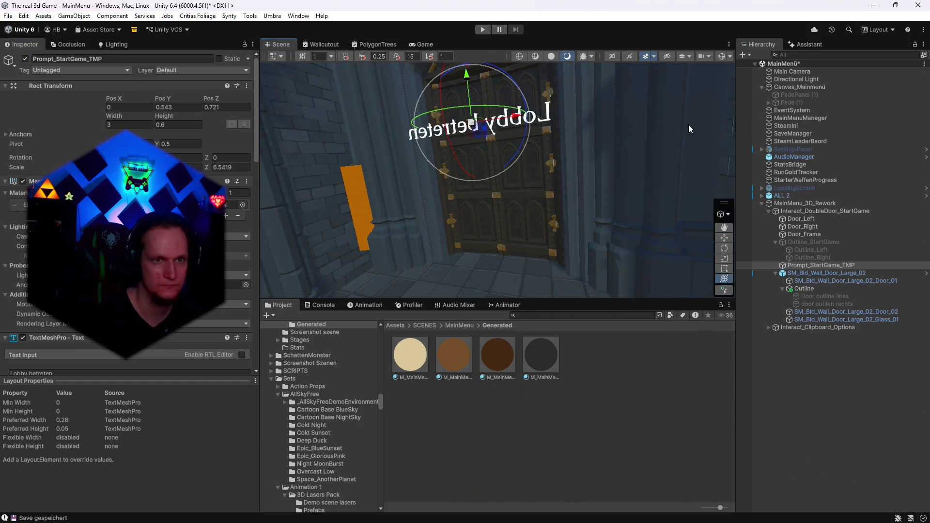
pyautogui.moveTo(368, 194)
pyautogui.mouseDown()
pyautogui.moveTo(436, 184)
pyautogui.moveTo(377, 174)
pyautogui.mouseUp()
pyautogui.moveTo(198, 143)
pyautogui.mouseDown()
pyautogui.moveTo(113, 127)
pyautogui.moveTo(581, 130)
pyautogui.moveTo(469, 156)
pyautogui.moveTo(202, 173)
pyautogui.mouseUp()
pyautogui.moveTo(455, 161); pyautogui.dragTo(457, 158)
pyautogui.moveTo(583, 155)
pyautogui.mouseDown()
pyautogui.moveTo(514, 155)
pyautogui.moveTo(554, 145)
pyautogui.moveTo(467, 100)
pyautogui.moveTo(536, 263)
pyautogui.mouseUp()
pyautogui.moveTo(496, 174)
pyautogui.mouseDown()
pyautogui.moveTo(514, 175)
pyautogui.moveTo(527, 138)
pyautogui.moveTo(514, 146)
pyautogui.moveTo(619, 142)
pyautogui.moveTo(589, 100)
pyautogui.mouseUp()
# - Raise and shrink the prompt slightly, checking each change through the game camera
pyautogui.click(420, 44)
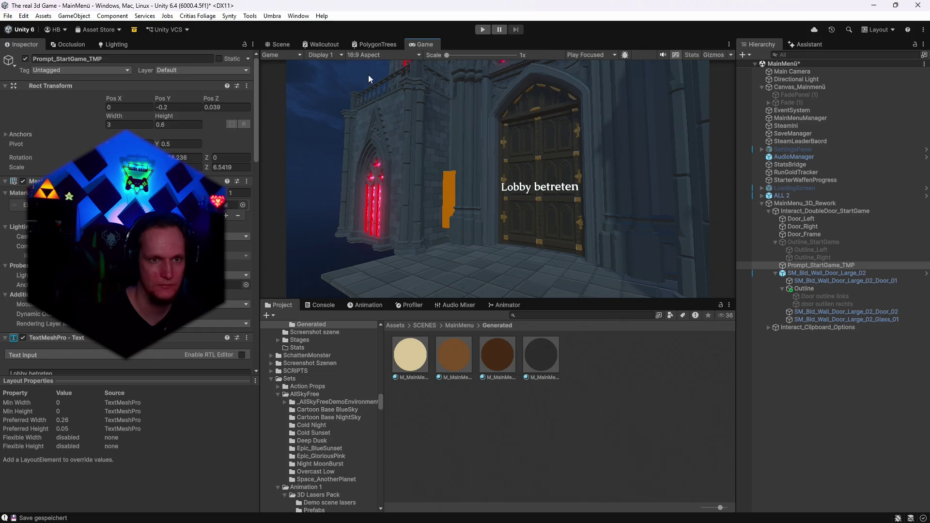
pyautogui.click(280, 44)
pyautogui.moveTo(512, 127); pyautogui.dragTo(512, 121)
pyautogui.click(424, 44)
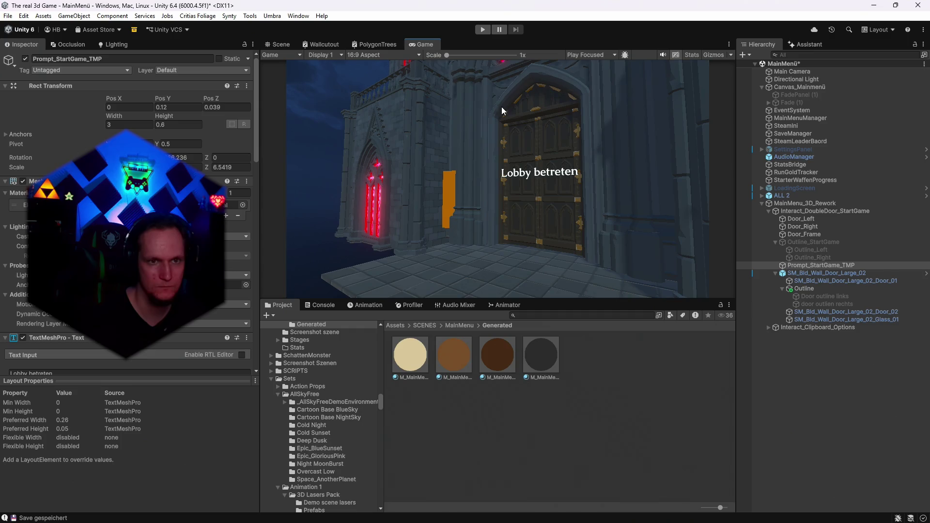
pyautogui.click(274, 44)
pyautogui.moveTo(512, 156); pyautogui.dragTo(506, 155)
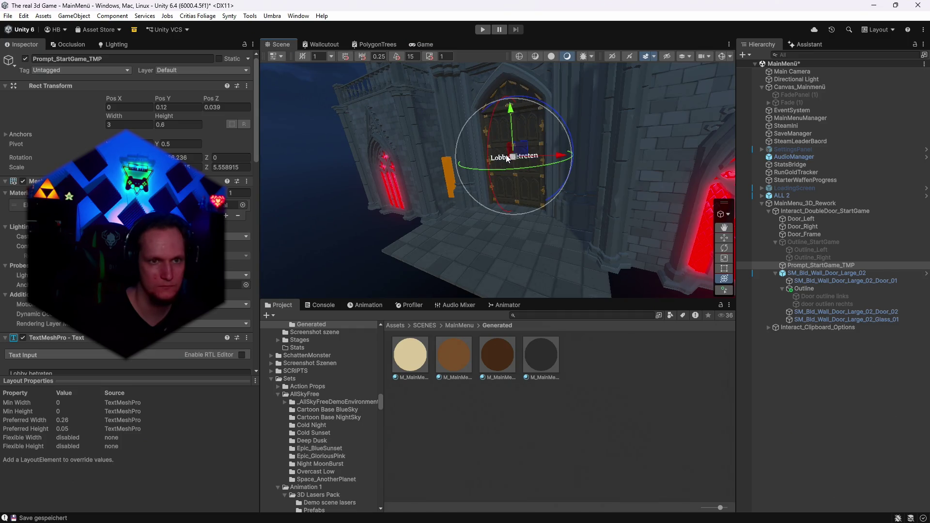
pyautogui.click(411, 45)
pyautogui.click(277, 44)
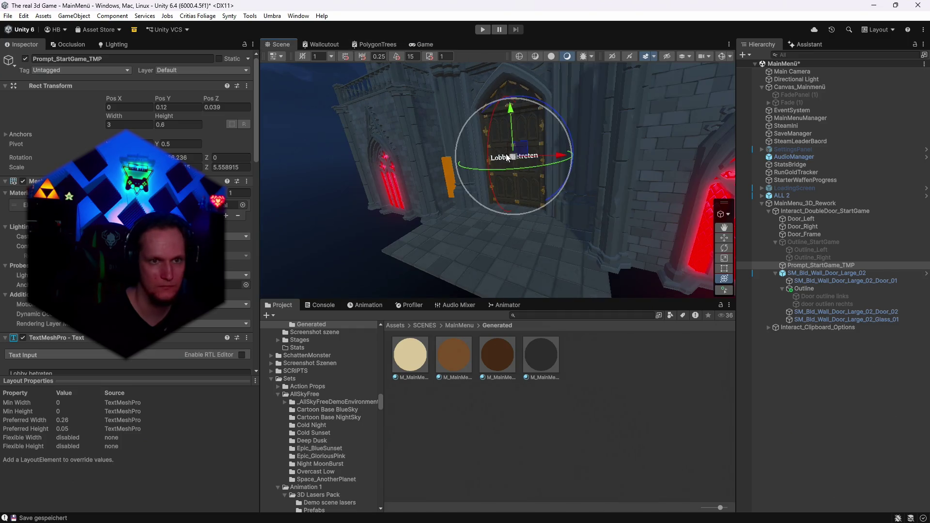
pyautogui.moveTo(506, 153)
pyautogui.mouseDown()
pyautogui.moveTo(519, 132)
pyautogui.moveTo(518, 151)
pyautogui.mouseUp()
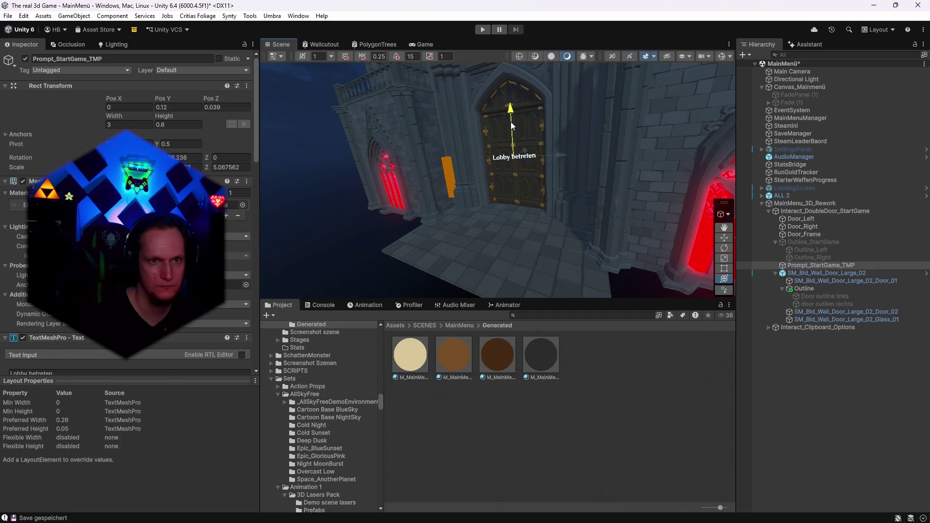
pyautogui.click(428, 46)
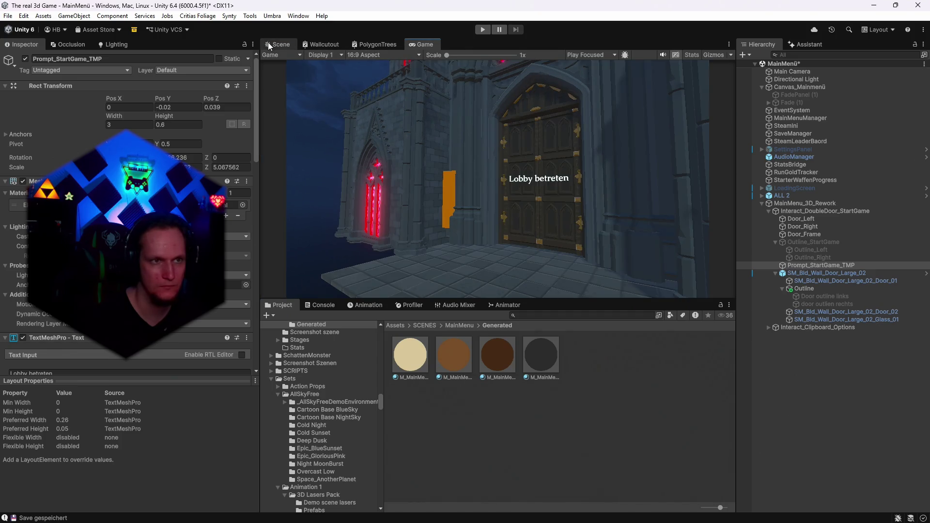
pyautogui.click(274, 43)
# - Nudge the prompt along X to about -0.07, verifying it in the Game view
pyautogui.moveTo(559, 161); pyautogui.dragTo(552, 162)
pyautogui.click(425, 45)
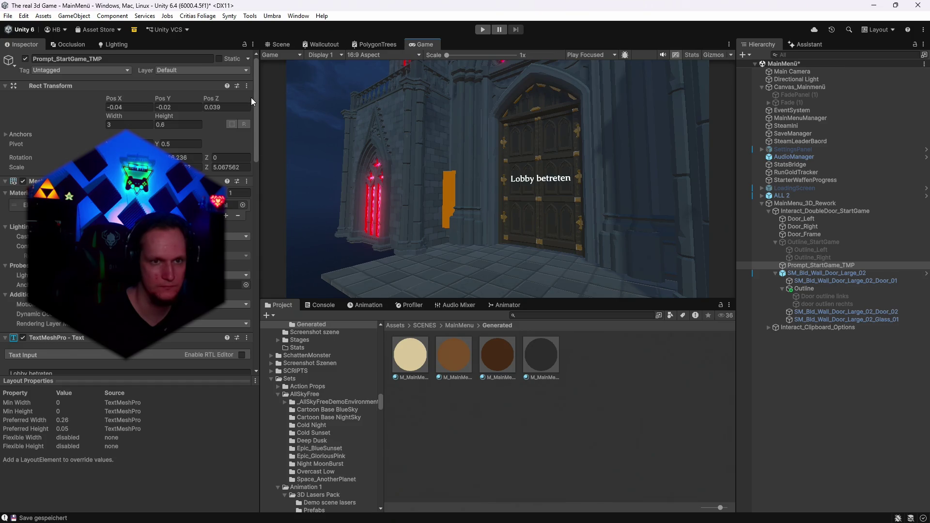
pyautogui.click(275, 46)
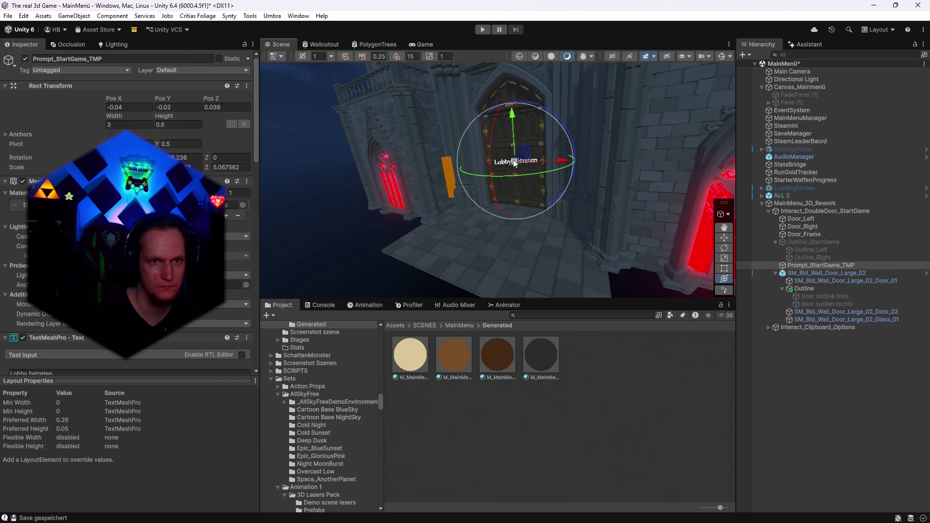
pyautogui.moveTo(515, 163); pyautogui.dragTo(514, 163)
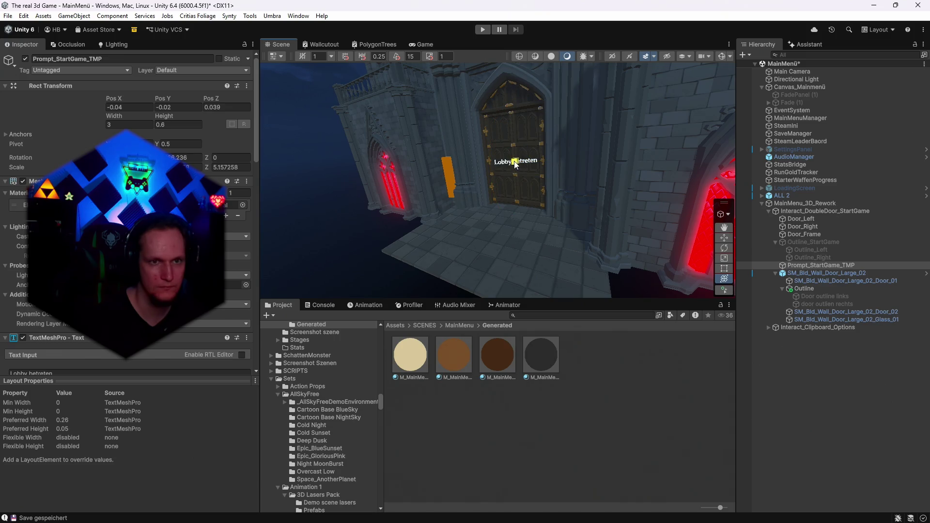
pyautogui.click(419, 45)
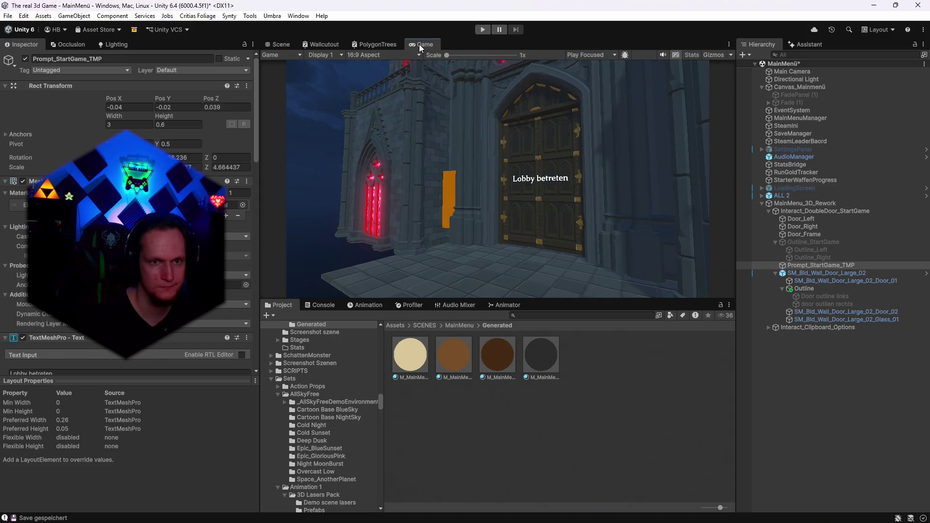
pyautogui.click(279, 45)
pyautogui.moveTo(554, 163); pyautogui.dragTo(558, 164)
pyautogui.click(420, 45)
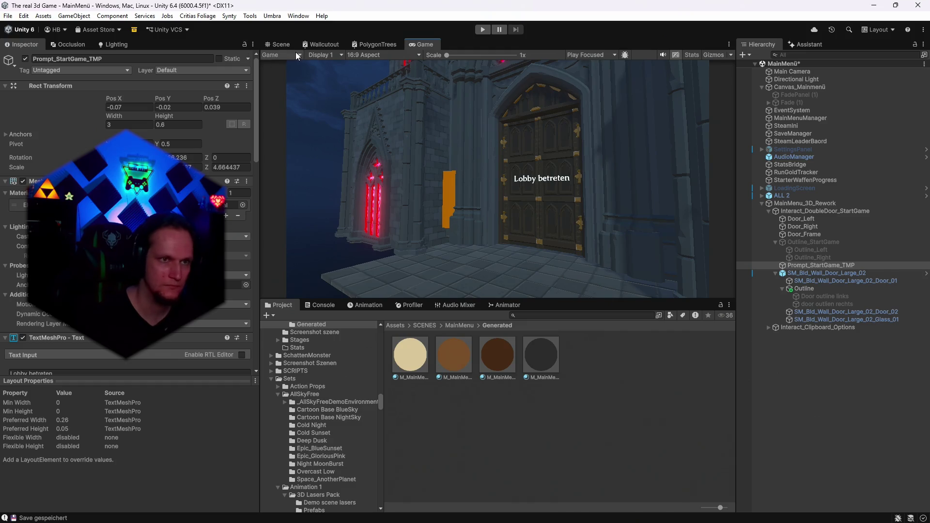
pyautogui.click(278, 44)
# - Replace the prompt's 'Lobby betreten' text input with 'Start'
pyautogui.scroll(-5, 126, 218)
pyautogui.click(31, 165)
pyautogui.write('Start')
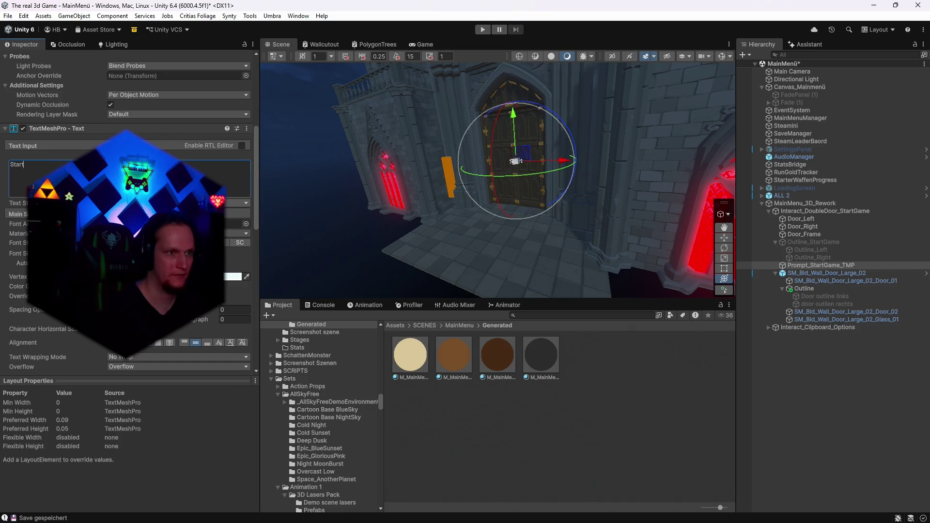
# - Undo the text edit so the prompt reads 'Lobby betreten' again
pyautogui.hotkey('ctrl', 'z')
pyautogui.moveTo(540, 177)
pyautogui.mouseDown()
pyautogui.moveTo(548, 177)
pyautogui.moveTo(535, 172)
pyautogui.moveTo(524, 210)
pyautogui.moveTo(342, 188)
pyautogui.mouseUp()
pyautogui.scroll(10, 129, 242)
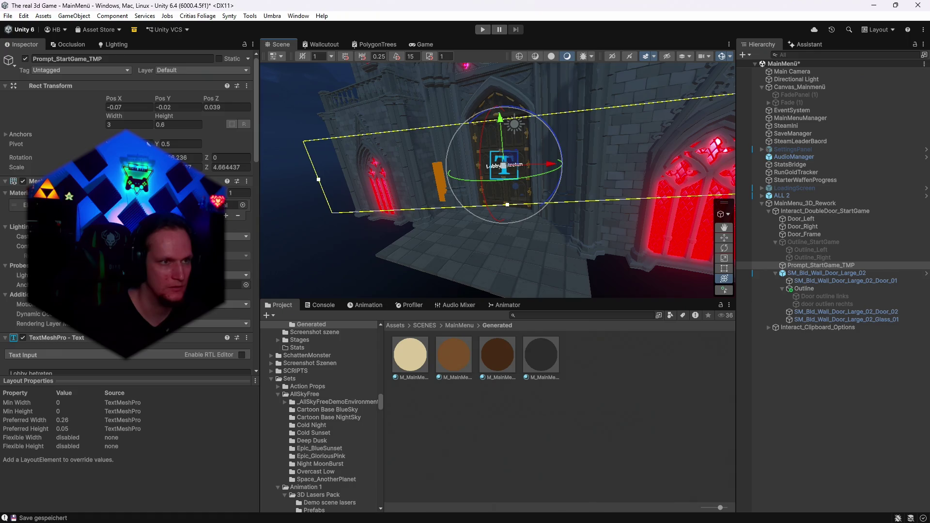
# - Set the prompt's Rect Transform width to 0.3 and height to 0.1
pyautogui.click(112, 114)
pyautogui.write('14.9')
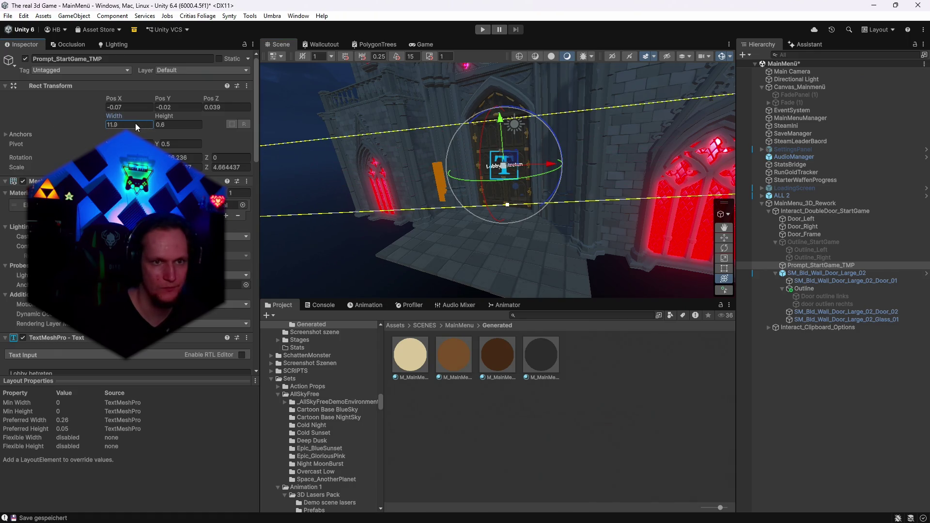
pyautogui.moveTo(123, 124); pyautogui.dragTo(110, 126)
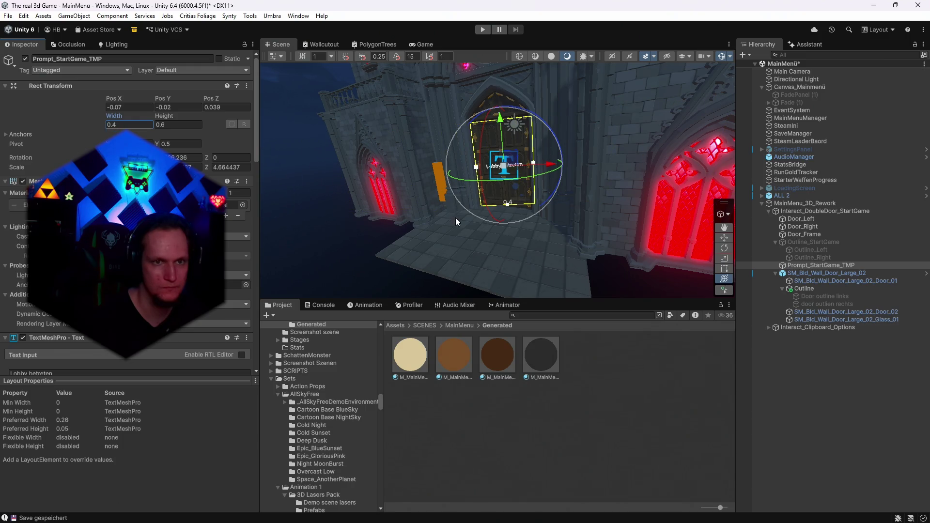
pyautogui.scroll(10, 455, 222)
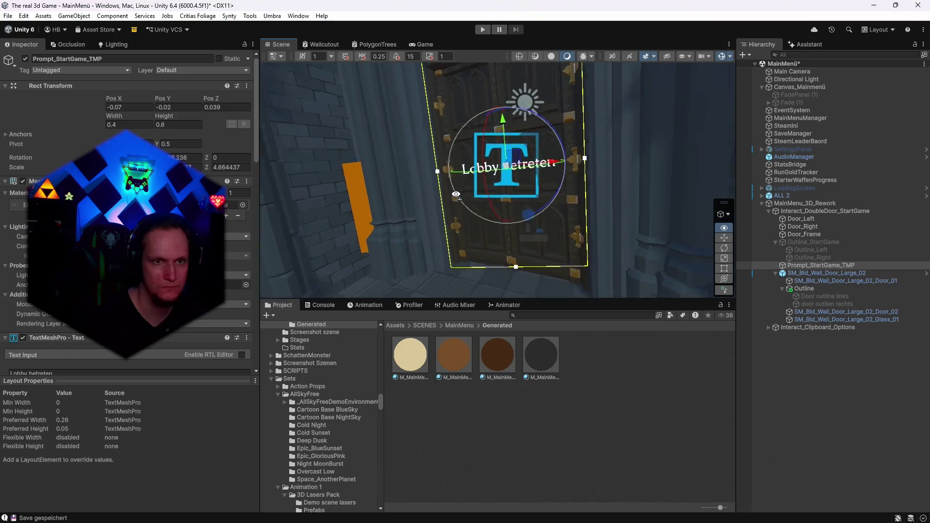
pyautogui.moveTo(456, 194); pyautogui.dragTo(448, 192)
pyautogui.click(125, 127)
pyautogui.write('0.3')
pyautogui.press('BackSpace')
pyautogui.write('2')
pyautogui.press('BackSpace')
pyautogui.write('3')
pyautogui.click(169, 124)
pyautogui.write('0')
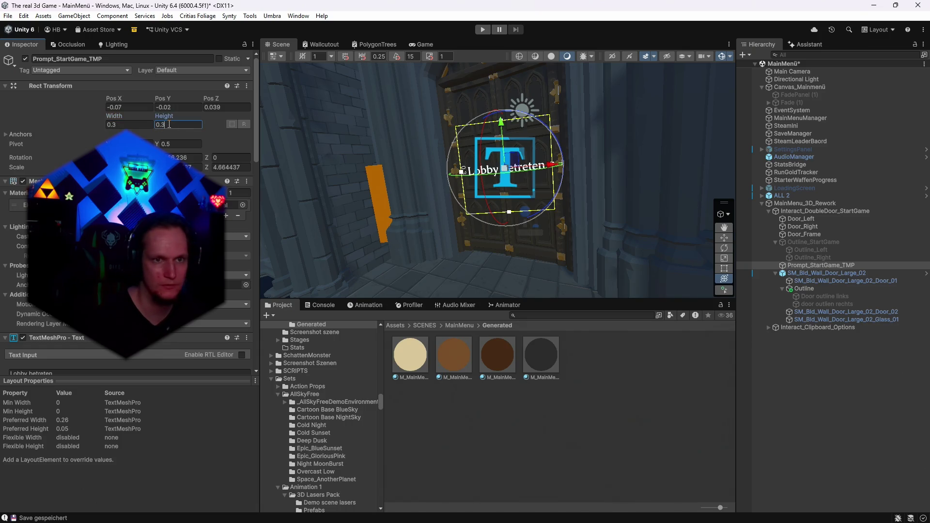
pyautogui.write('.1')
pyautogui.scroll(-8, 169, 124)
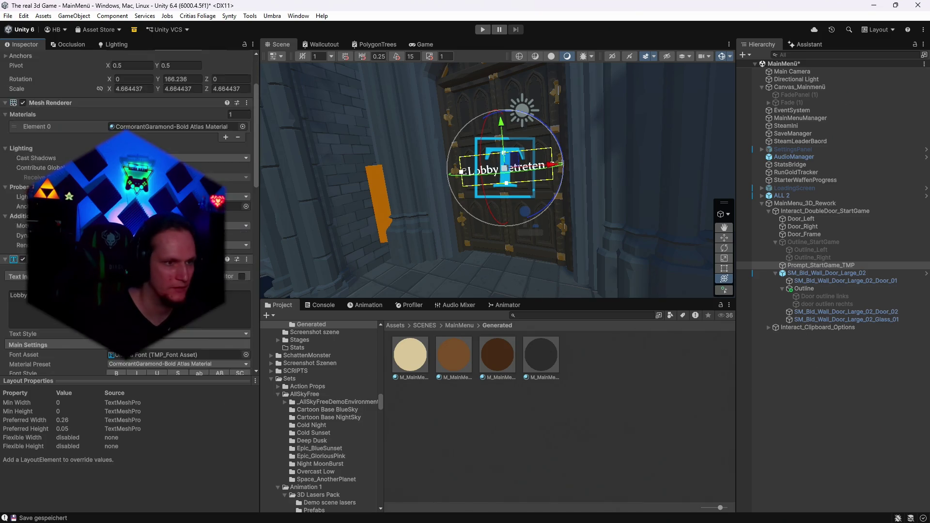
# - Enable Auto Size on the prompt's TextMeshPro component
pyautogui.click(110, 316)
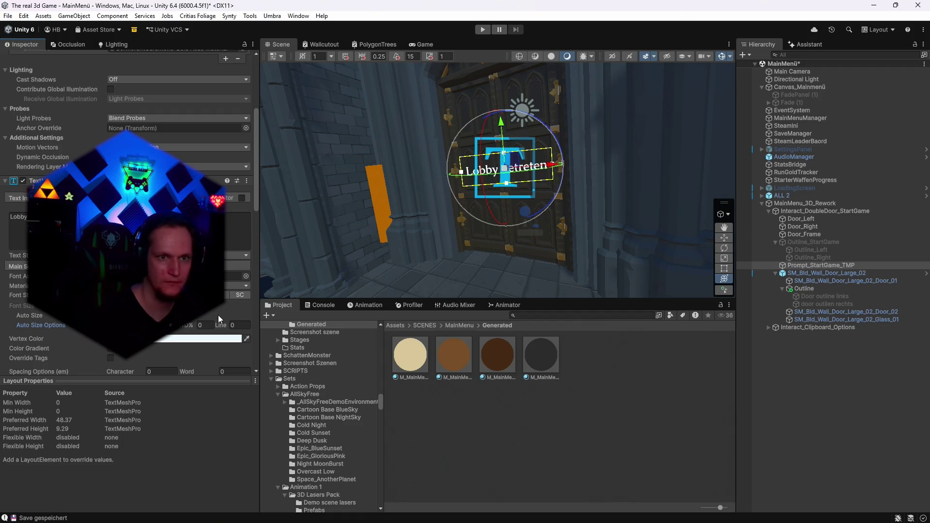
pyautogui.moveTo(501, 263); pyautogui.dragTo(504, 232)
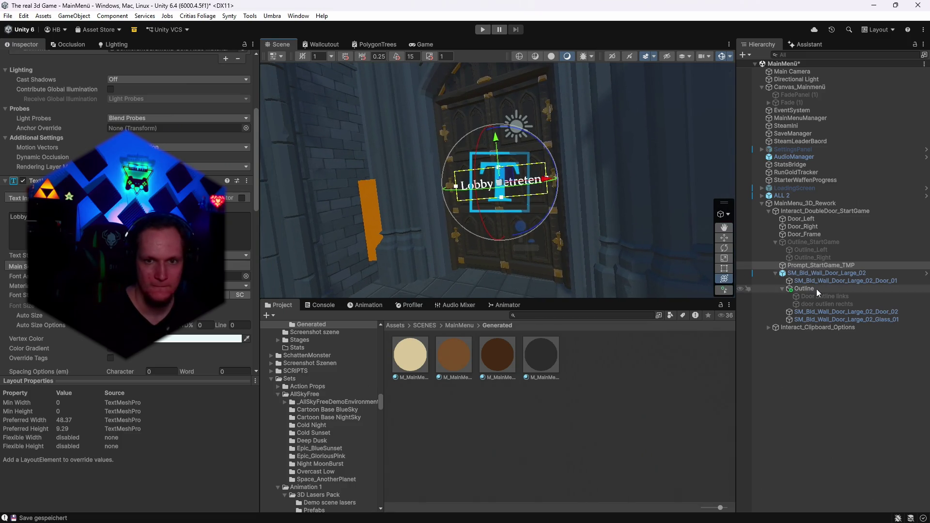
pyautogui.moveTo(629, 207); pyautogui.dragTo(627, 205)
# - Change the prompt text to 'Start Game' and preview it in the Game view
pyautogui.click(49, 227)
pyautogui.hotkey('ctrl', 'a')
pyautogui.press('BackSpace')
pyautogui.write('Start Game')
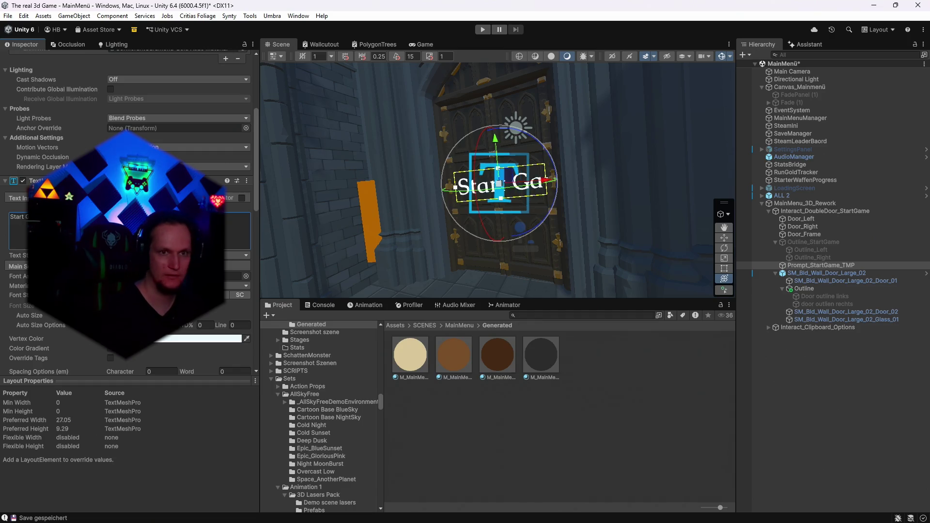
pyautogui.click(422, 45)
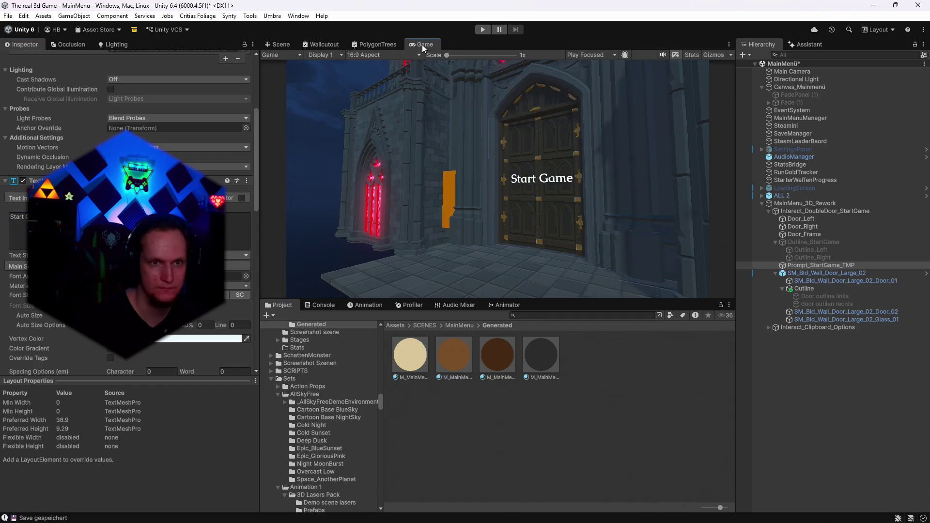
# - Compare the Start Game prompt in the Scene and Game views, then select Interact_DoubleDoor_StartGame
pyautogui.click(286, 45)
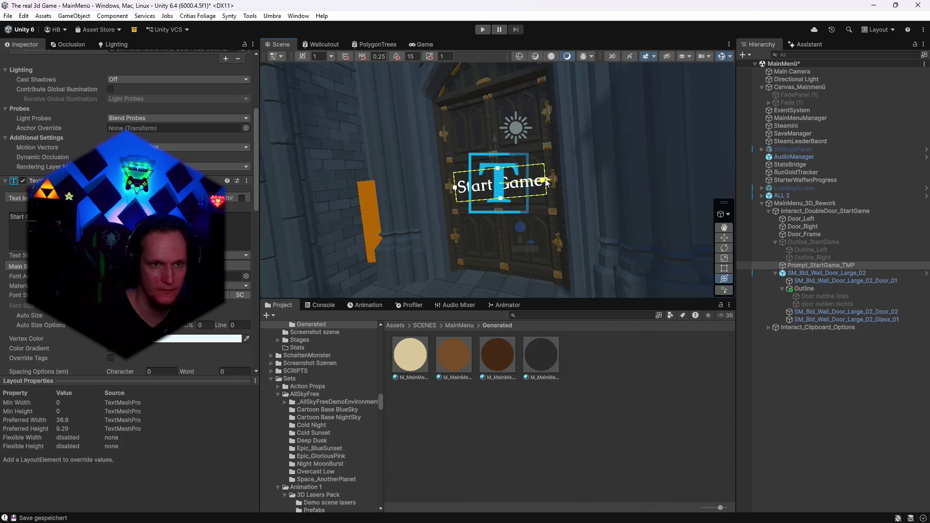
pyautogui.click(431, 45)
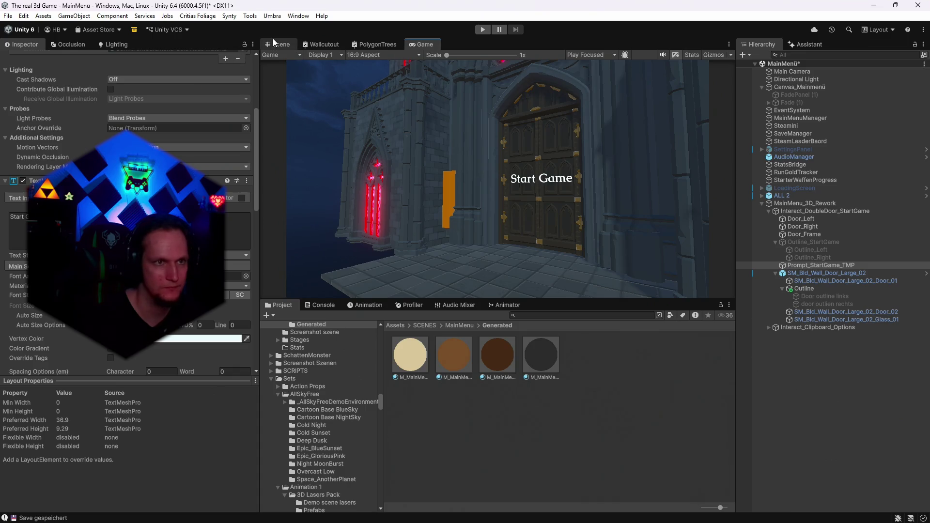
pyautogui.click(281, 45)
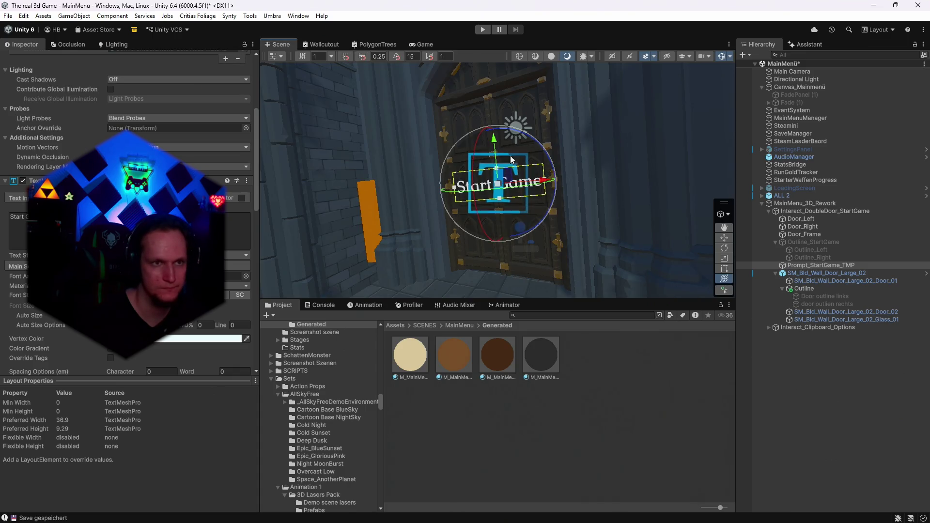
pyautogui.click(419, 46)
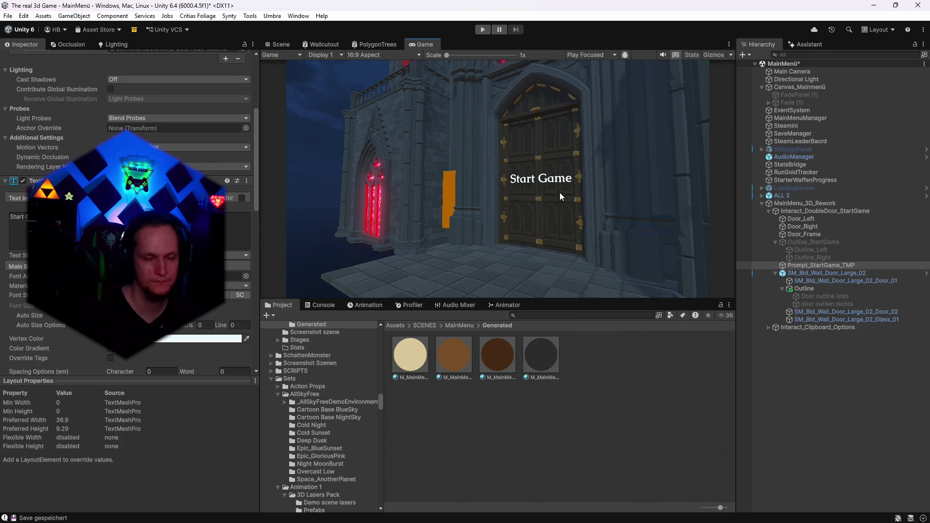
pyautogui.click(281, 45)
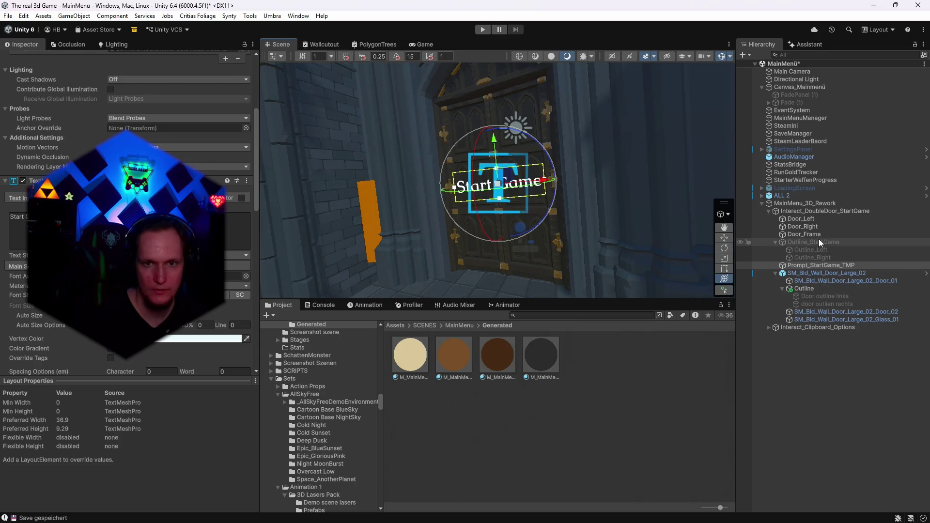
pyautogui.click(795, 212)
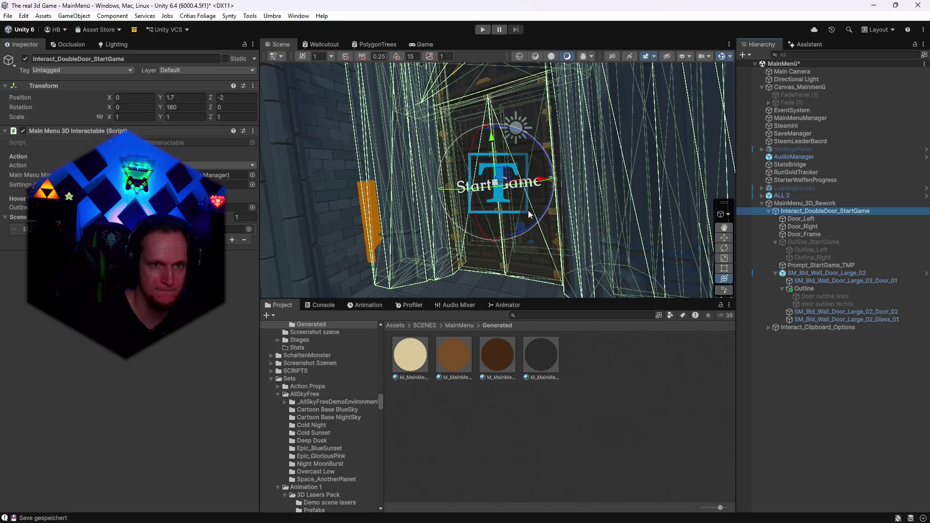
# - Save the MainMenü scene and the project, then toggle Prompt_StartGame_TMP's active checkbox
pyautogui.click(8, 15)
pyautogui.click(25, 63)
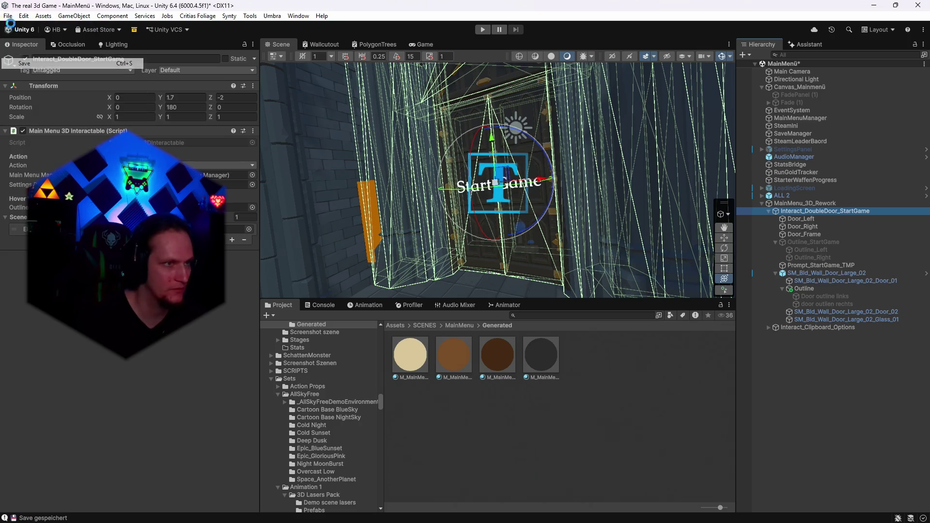
pyautogui.click(8, 16)
pyautogui.click(34, 131)
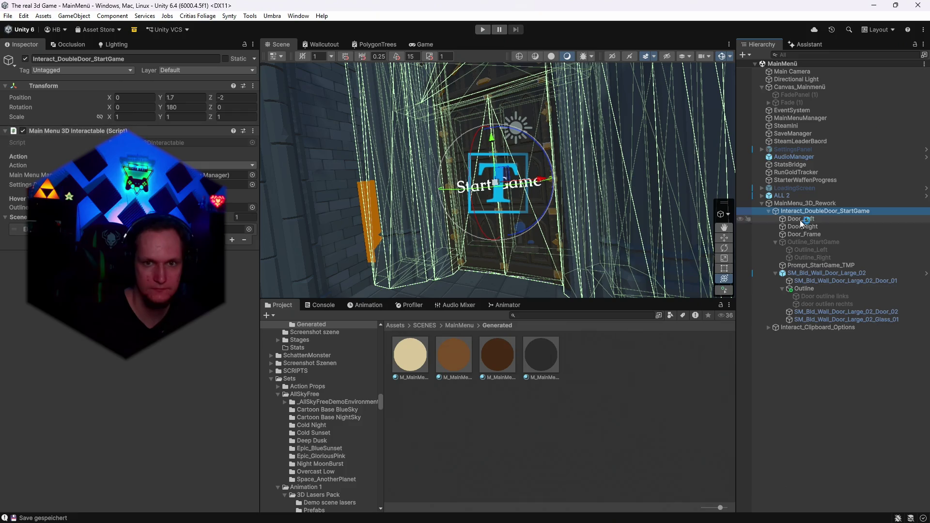
pyautogui.click(823, 265)
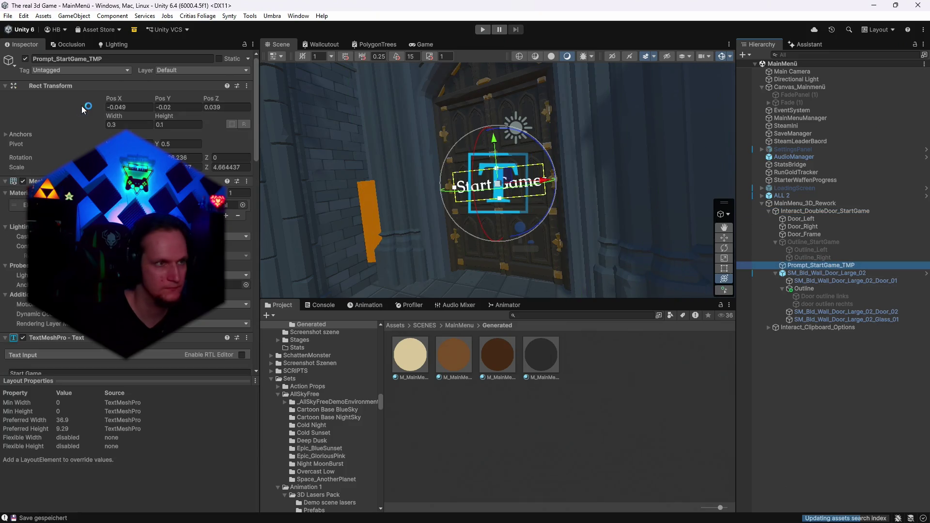
pyautogui.click(25, 58)
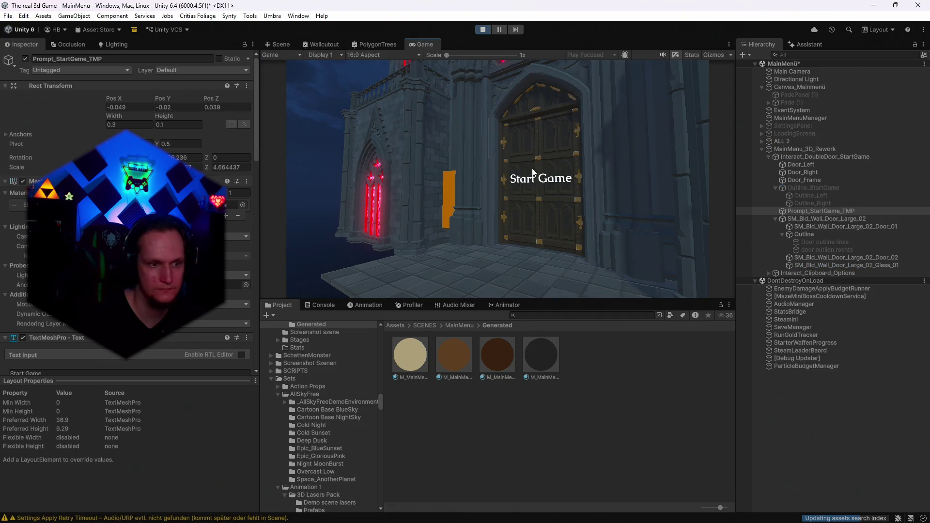
# - Click the Start Game door in Play mode to trigger the intro cutscene, then stop playing
pyautogui.click(580, 219)
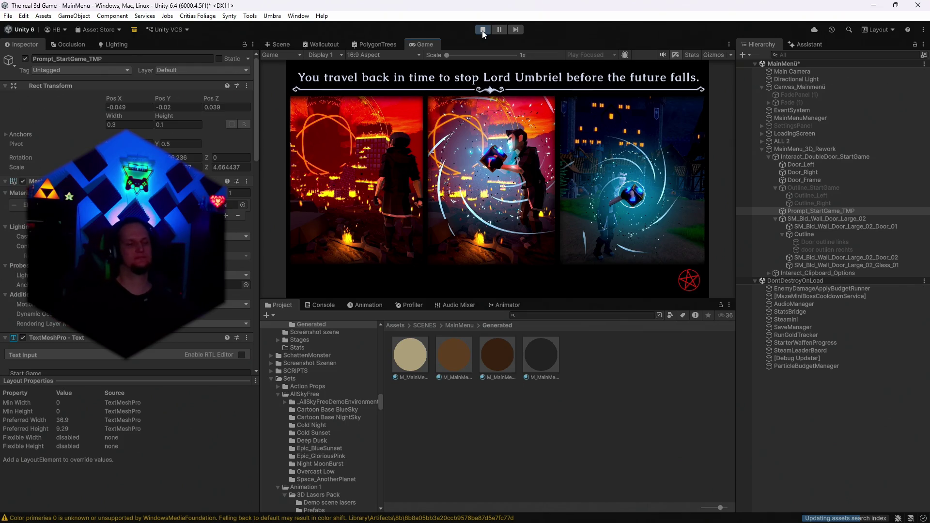
pyautogui.click(481, 30)
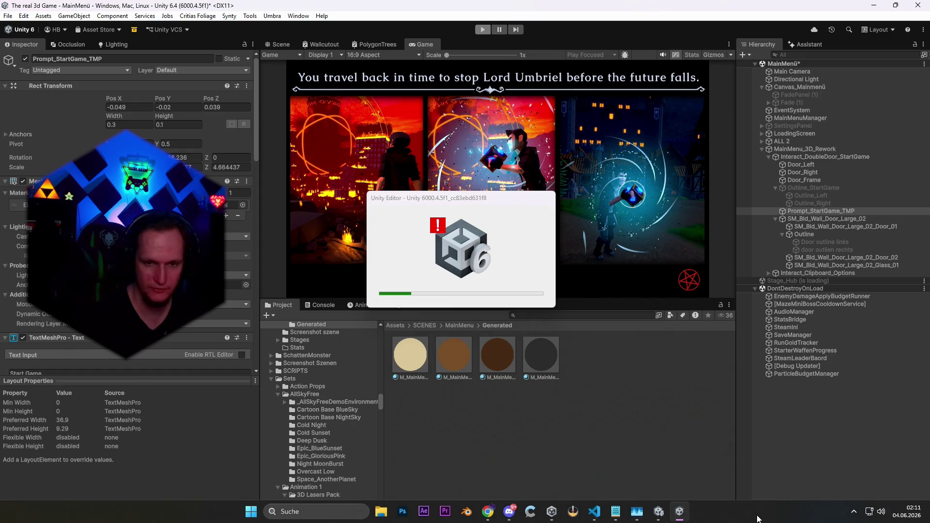
# - Open Task Manager, sort by Arbeitsspeicher, and end the Unity Editor task
pyautogui.rightClick(794, 513)
pyautogui.click(795, 476)
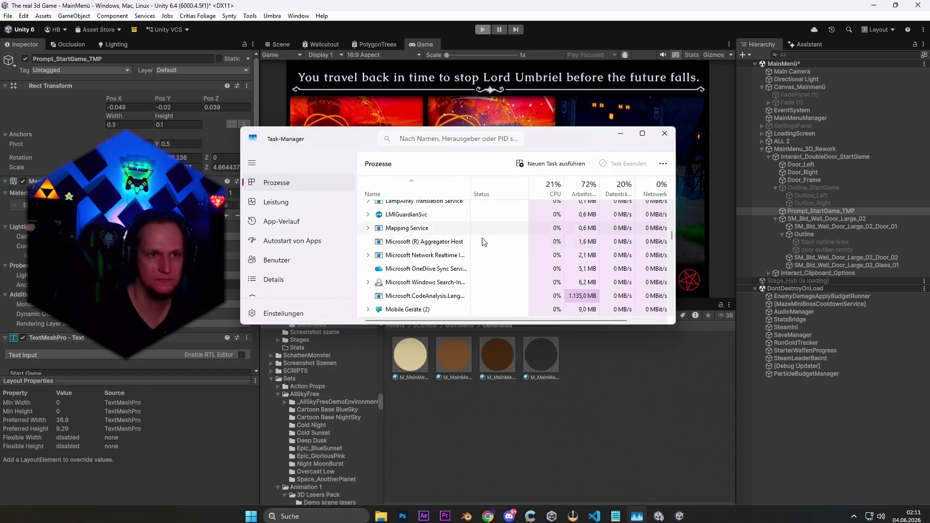
pyautogui.click(642, 133)
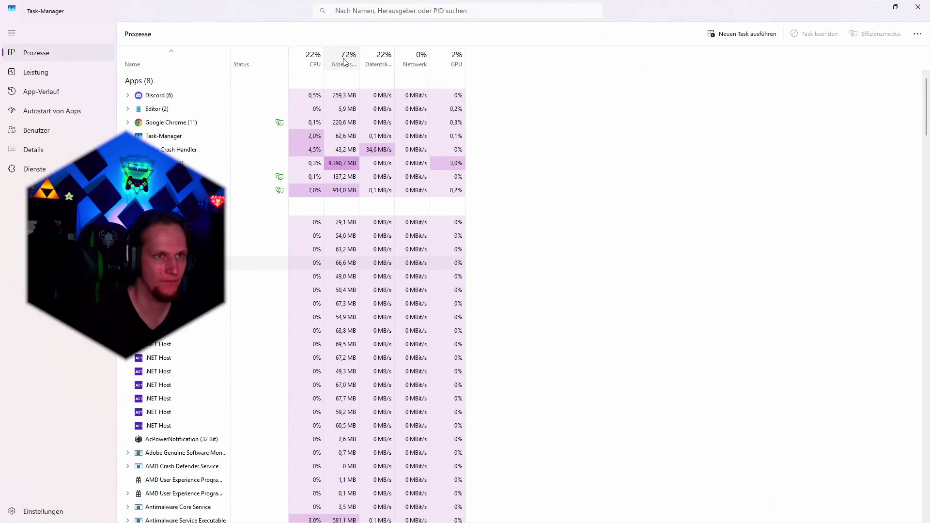
pyautogui.click(343, 59)
pyautogui.rightClick(191, 78)
pyautogui.click(222, 110)
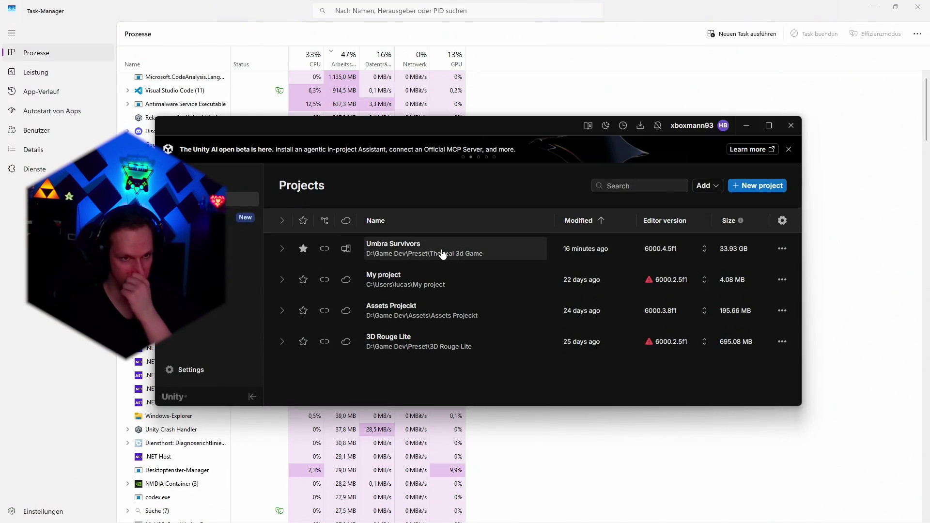
# - Reopen the Umbra Survivors project from Unity Hub and answer the scene backup recovery prompt
pyautogui.click(537, 291)
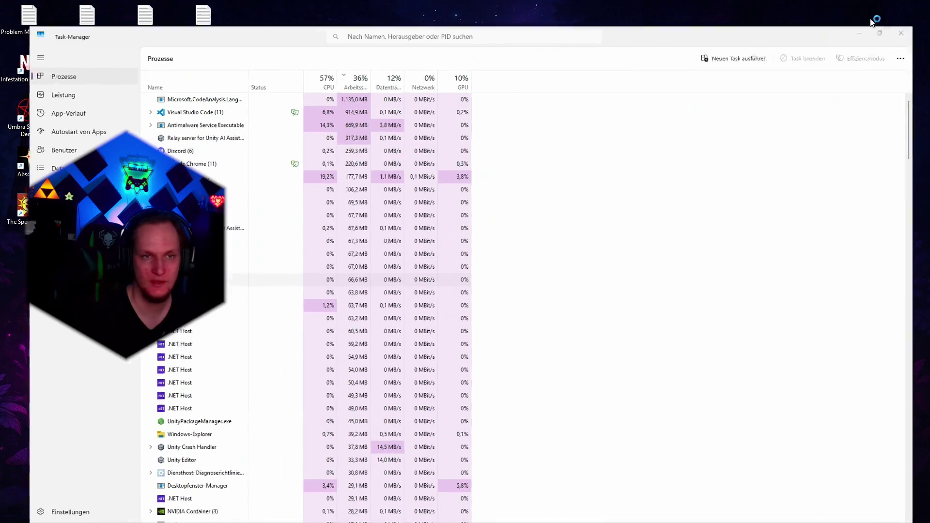
pyautogui.click(874, 7)
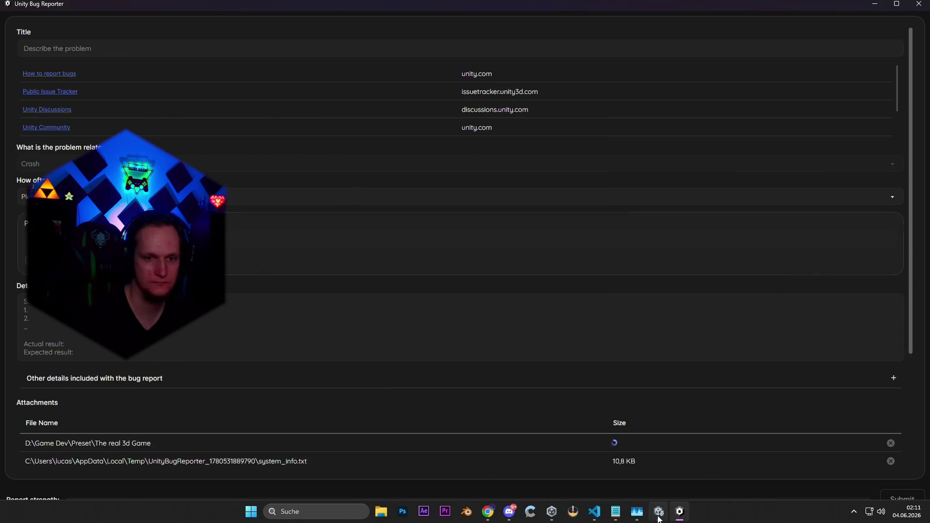
# - Close the crash Bug Reporter without sending so the editor loads the MainMenü scene
pyautogui.click(657, 512)
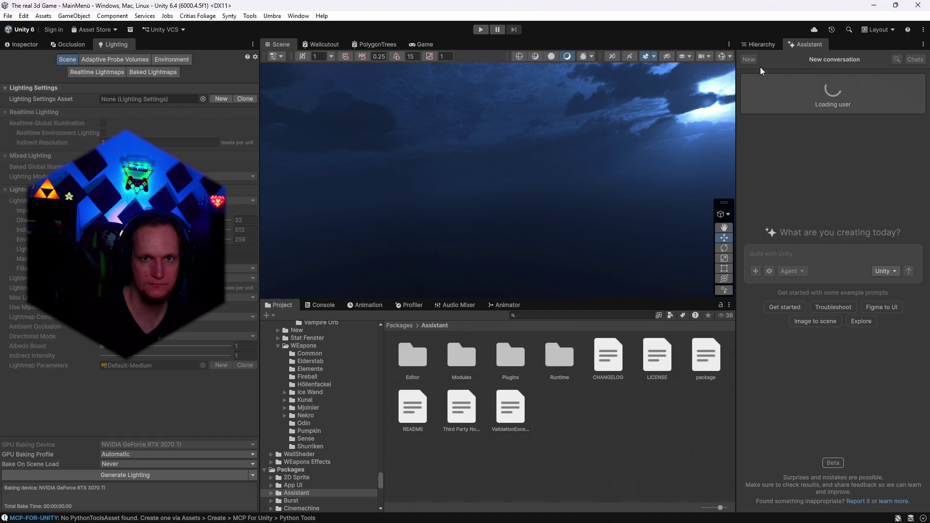
# - Expand MainMenu_3D_Rework and its door groups, frame the cathedral door and preview it in Game view
pyautogui.click(758, 44)
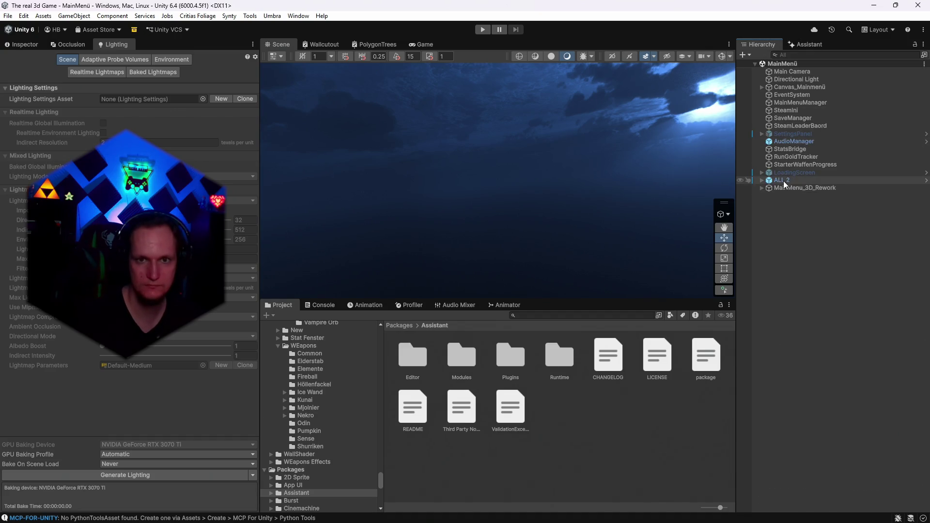
pyautogui.click(762, 188)
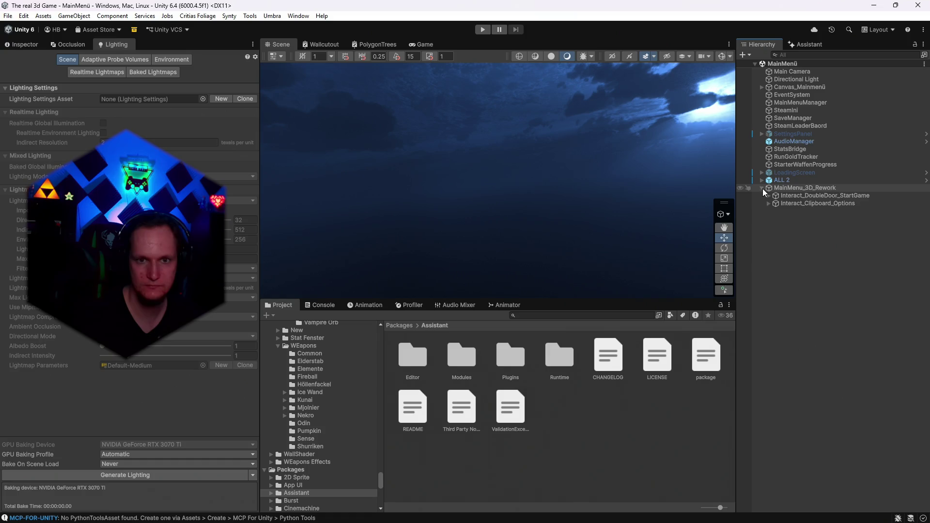
pyautogui.click(768, 204)
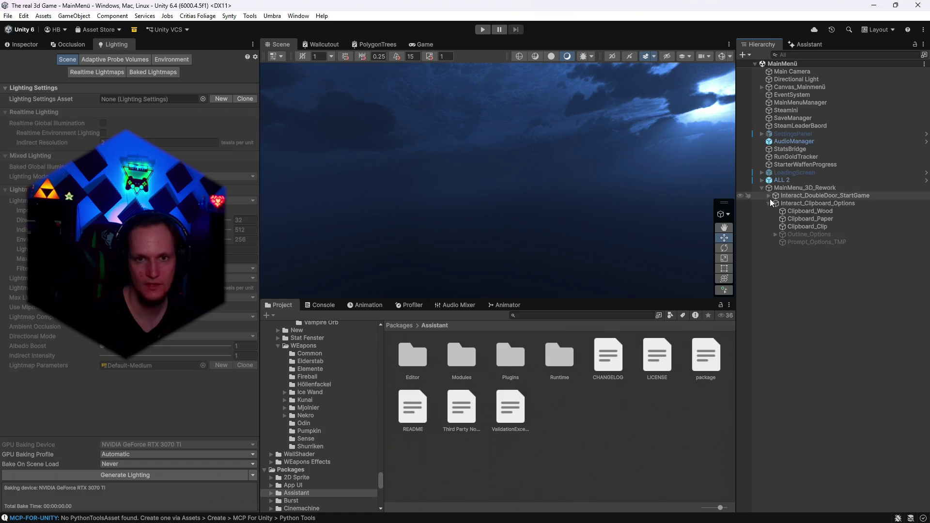
pyautogui.click(769, 196)
pyautogui.doubleClick(803, 241)
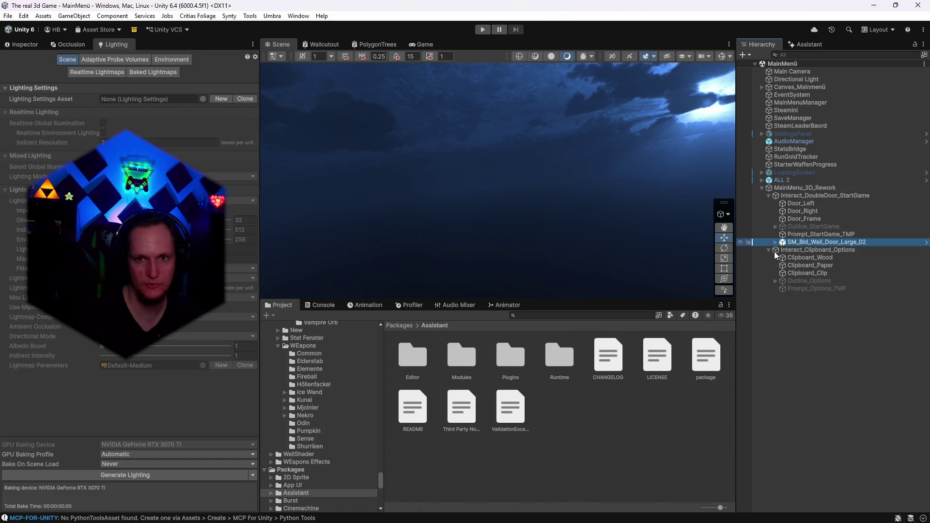
pyautogui.moveTo(639, 233)
pyautogui.mouseDown()
pyautogui.moveTo(595, 243)
pyautogui.moveTo(523, 222)
pyautogui.mouseUp()
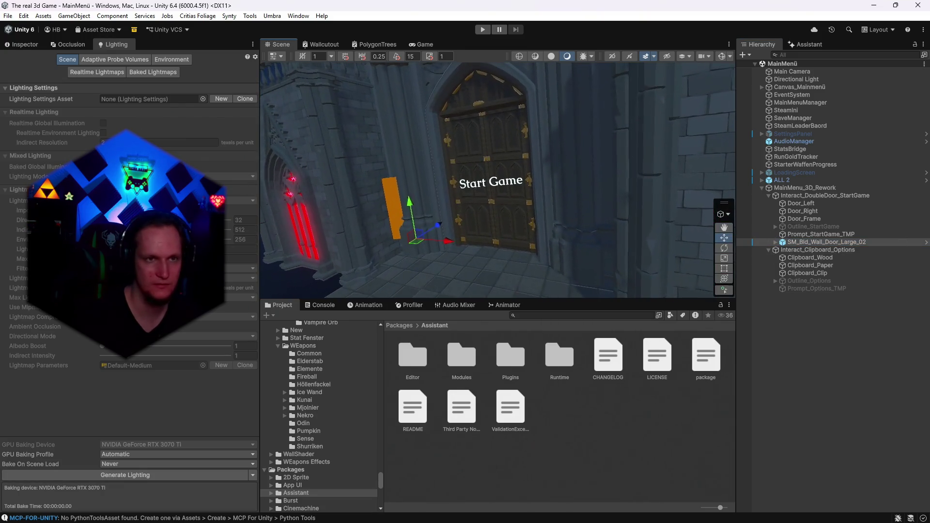
pyautogui.click(415, 44)
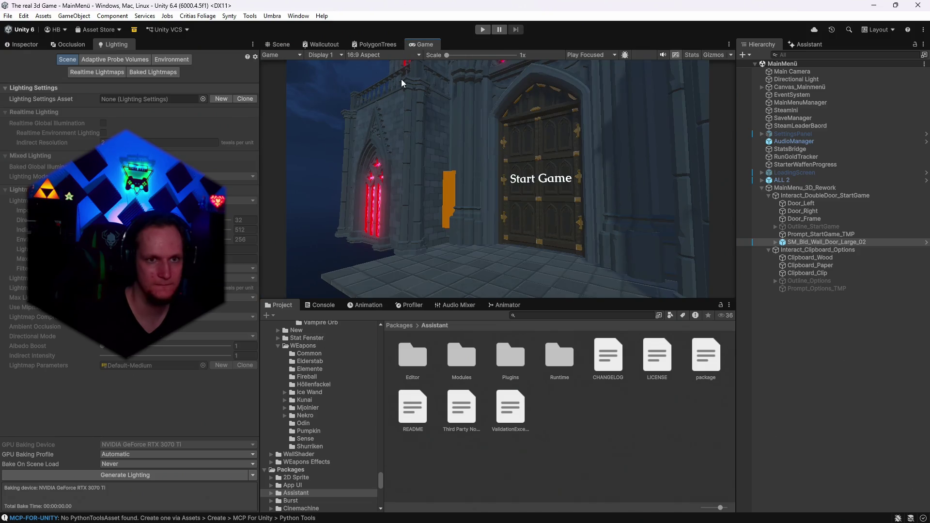
pyautogui.click(279, 47)
# - Expand SM_Bld_Wall_Door_Large_02's Outline group and select Door outline links
pyautogui.click(777, 243)
pyautogui.click(775, 242)
pyautogui.click(803, 258)
pyautogui.click(782, 257)
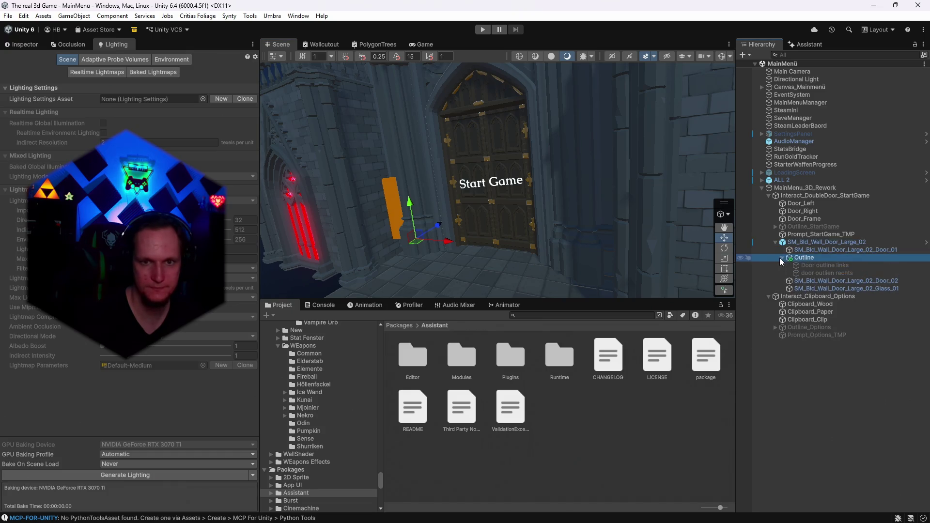
pyautogui.click(808, 265)
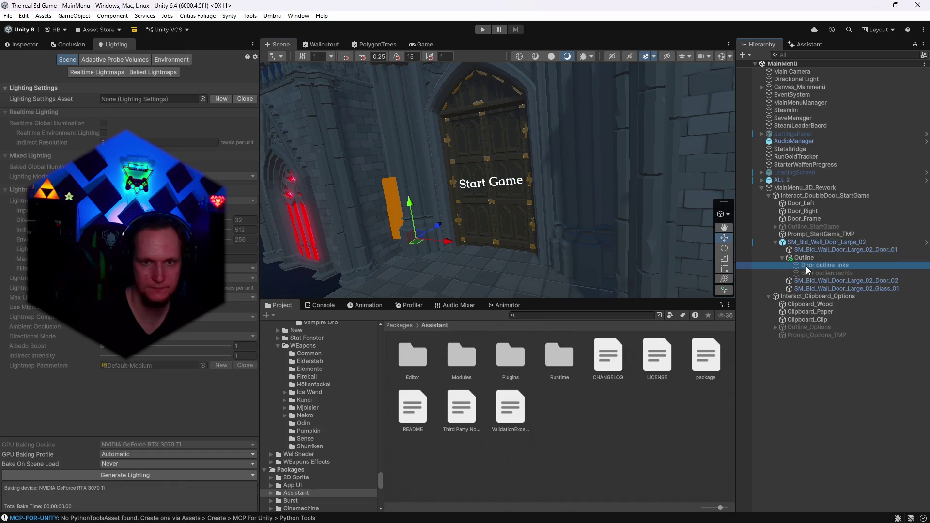
# - Inspect the door pieces and open the actions for Door_Right's Box Collider (1.05, 2.8, 0.22)
pyautogui.click(30, 46)
pyautogui.scroll(-2, 130, 278)
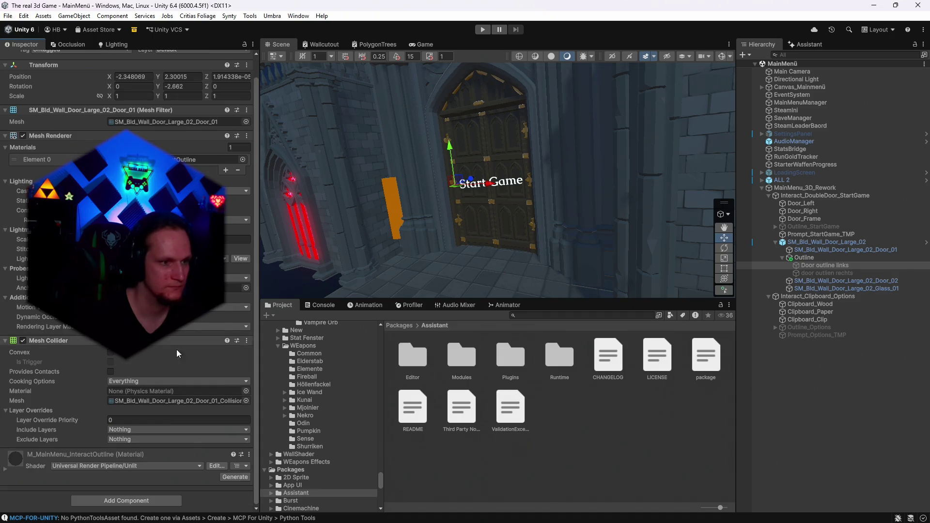
pyautogui.moveTo(688, 145); pyautogui.dragTo(599, 216)
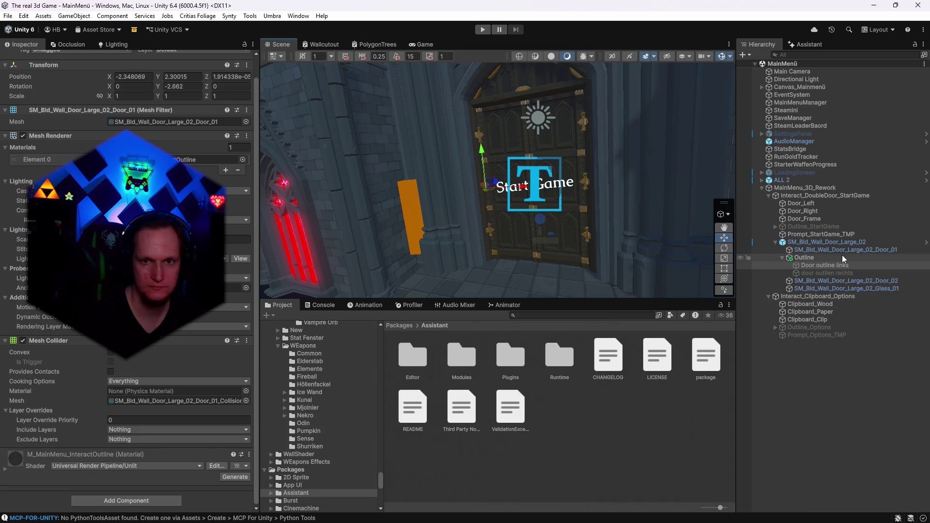
pyautogui.click(804, 226)
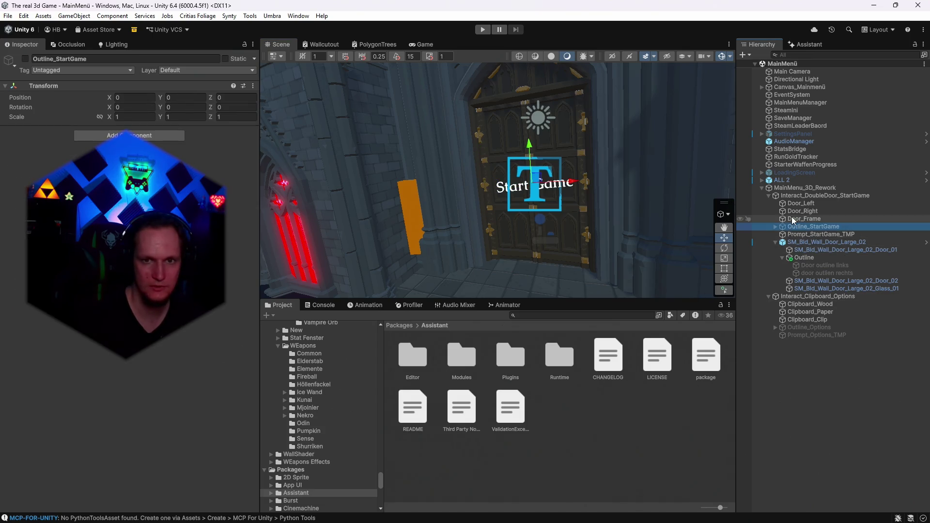
pyautogui.click(793, 219)
pyautogui.click(795, 215)
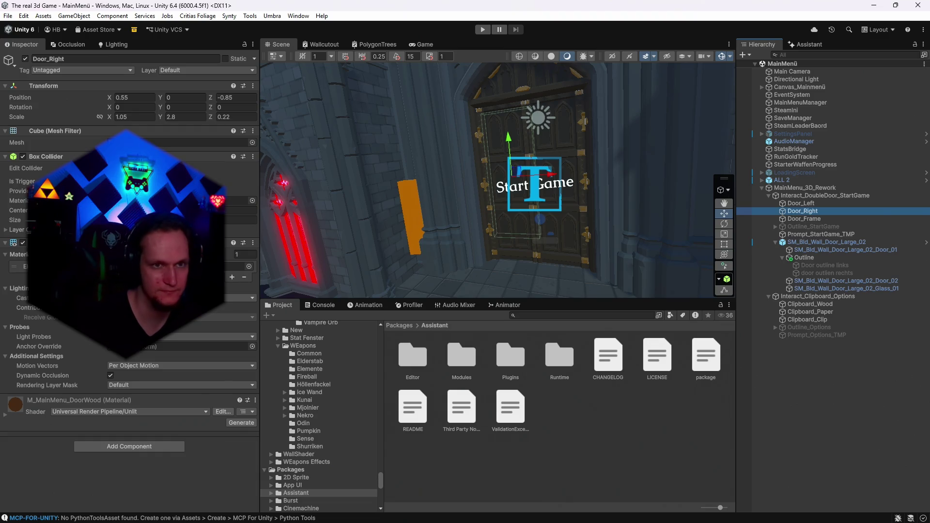
pyautogui.rightClick(47, 157)
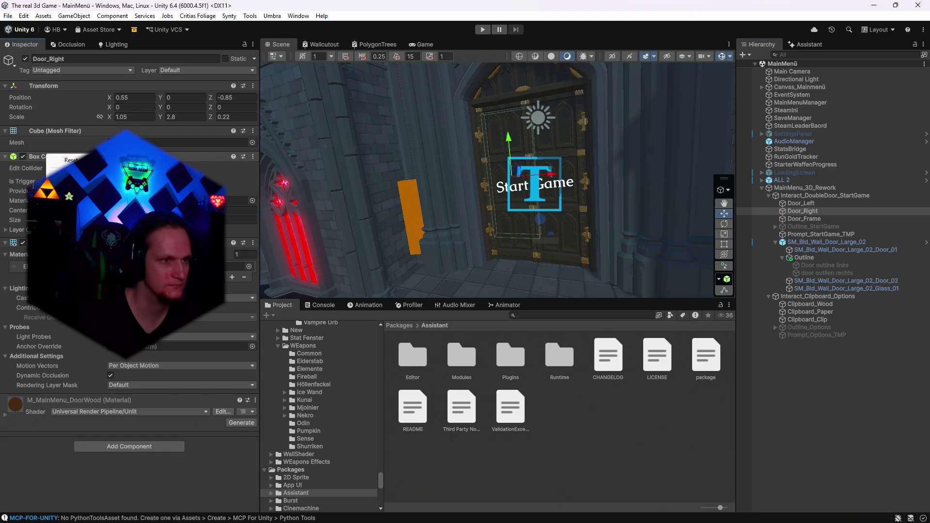
# - Open the Mesh Collider actions on the SM_Bld_Wall_Door_Large_02_Door_02 panel
pyautogui.click(810, 281)
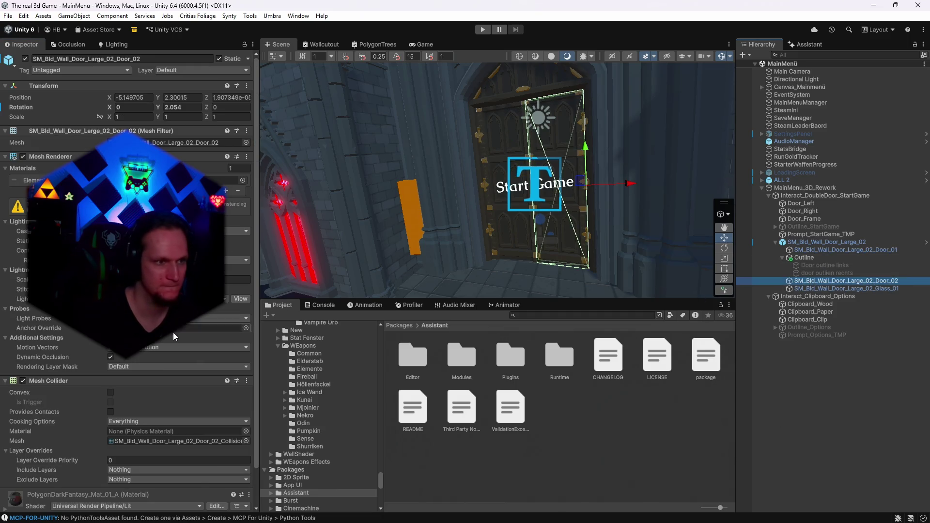
pyautogui.scroll(-2, 126, 291)
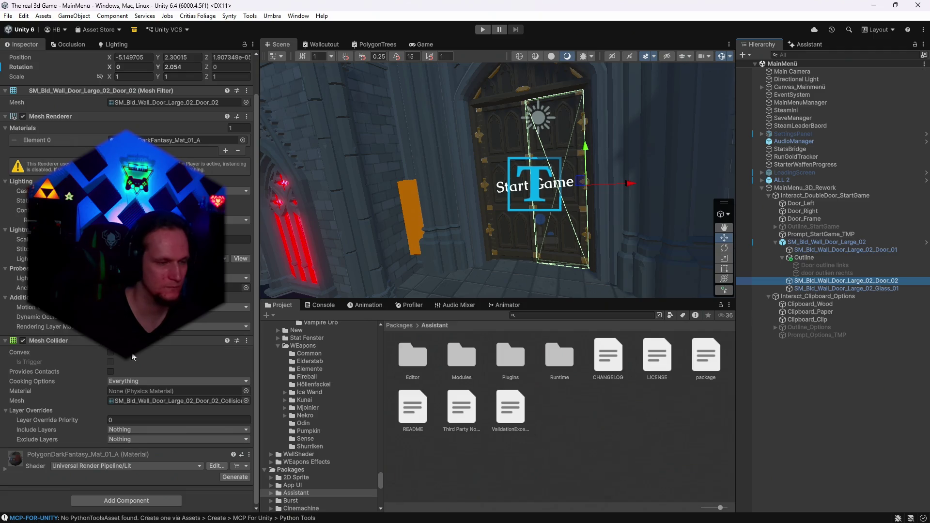
pyautogui.rightClick(46, 336)
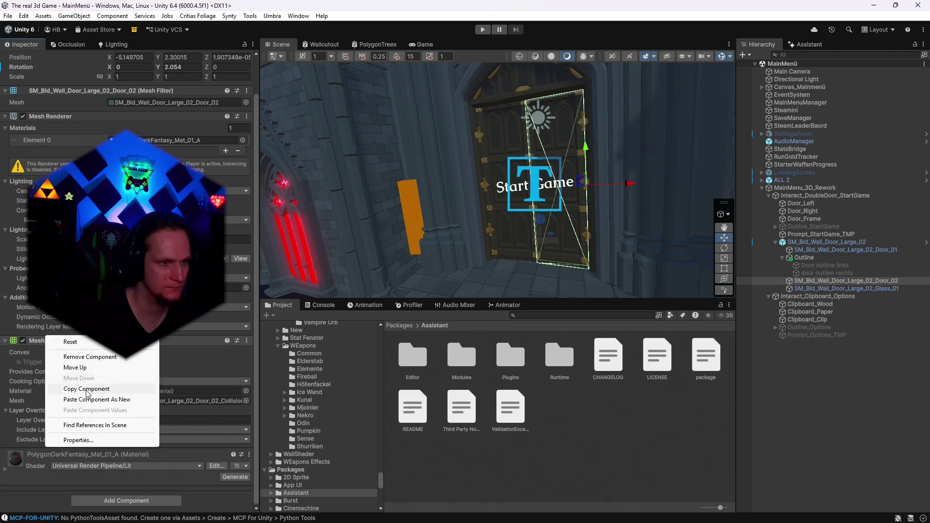
# - Add a Box Collider to the Door_02 door panel
pyautogui.click(84, 399)
pyautogui.moveTo(508, 252); pyautogui.dragTo(545, 255)
pyautogui.scroll(-4, 140, 390)
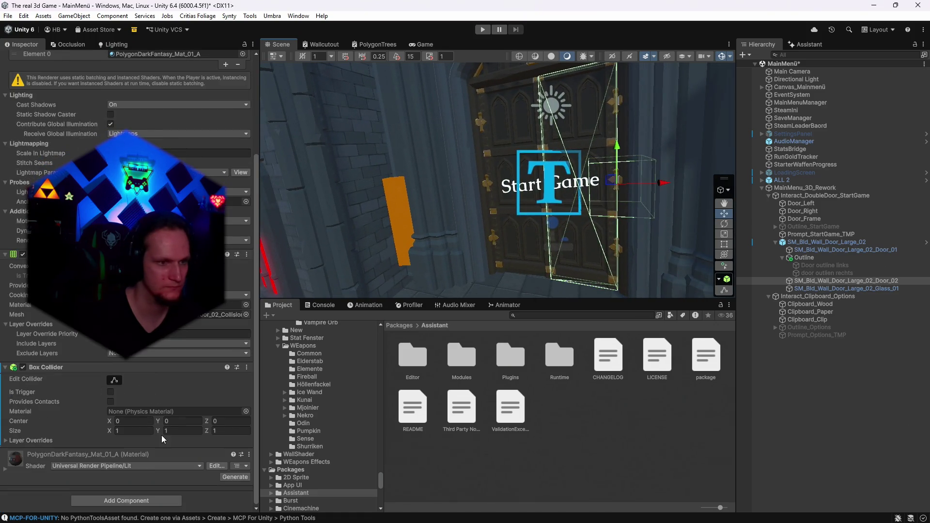
pyautogui.click(125, 431)
pyautogui.write('2.5')
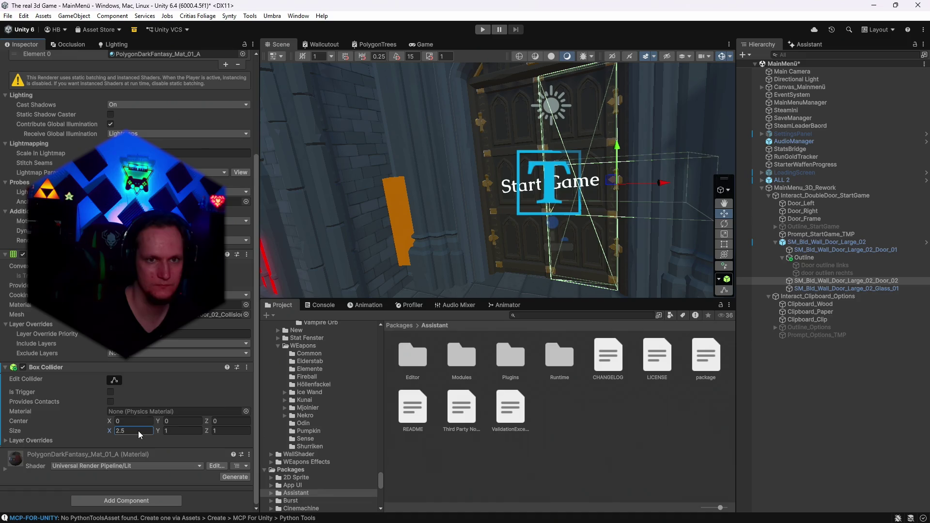
pyautogui.press('Escape')
# - Resize the panel's Box Collider interactively to fit the door's full height
pyautogui.moveTo(605, 252)
pyautogui.mouseDown()
pyautogui.moveTo(688, 260)
pyautogui.moveTo(678, 262)
pyautogui.mouseUp()
pyautogui.click(115, 380)
pyautogui.moveTo(446, 181)
pyautogui.mouseDown()
pyautogui.moveTo(402, 204)
pyautogui.moveTo(463, 213)
pyautogui.mouseUp()
pyautogui.moveTo(521, 164)
pyautogui.mouseDown()
pyautogui.moveTo(489, 158)
pyautogui.moveTo(531, 176)
pyautogui.moveTo(507, 181)
pyautogui.moveTo(504, 145)
pyautogui.moveTo(517, 170)
pyautogui.moveTo(504, 169)
pyautogui.moveTo(521, 112)
pyautogui.moveTo(523, 50)
pyautogui.mouseUp()
pyautogui.moveTo(504, 127); pyautogui.dragTo(504, 221)
pyautogui.moveTo(504, 220)
pyautogui.mouseDown()
pyautogui.moveTo(506, 281)
pyautogui.moveTo(522, 286)
pyautogui.mouseUp()
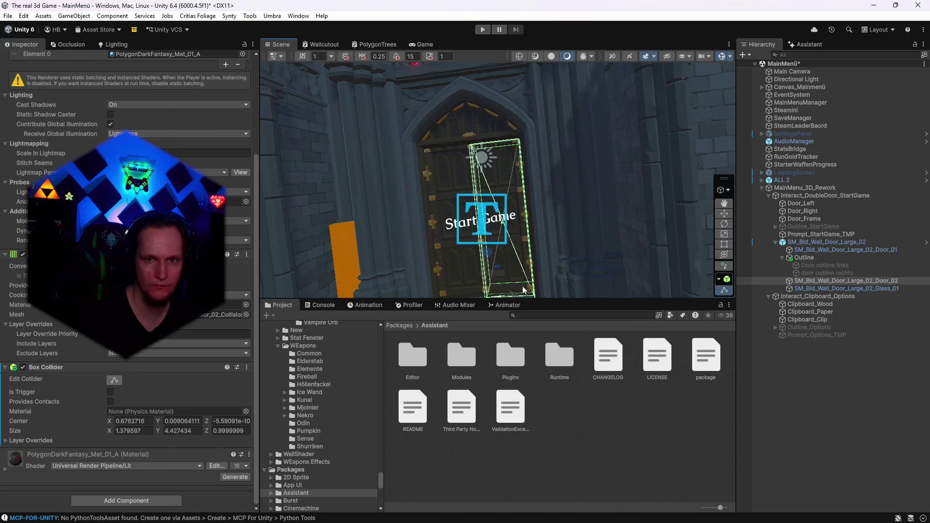
# - Copy the door panel's Box Collider component
pyautogui.rightClick(51, 367)
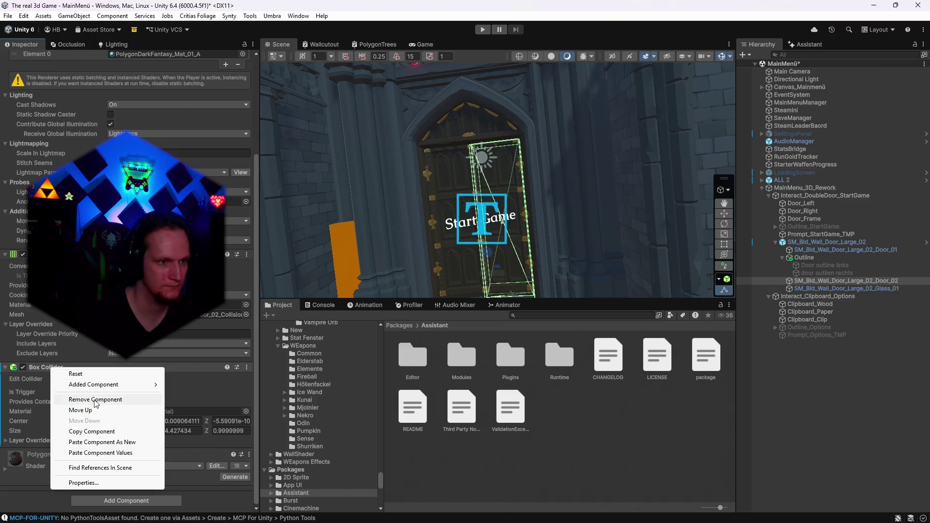
pyautogui.click(92, 431)
pyautogui.click(823, 288)
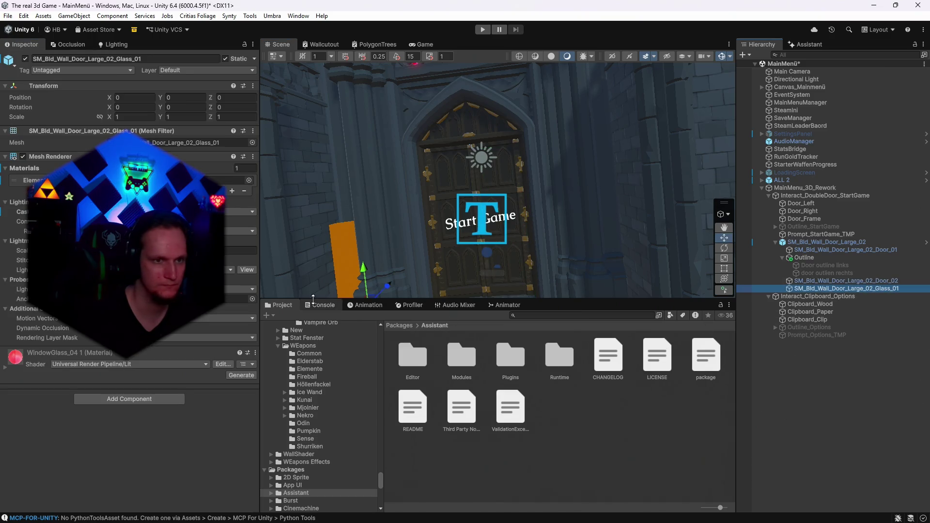
pyautogui.moveTo(310, 232); pyautogui.dragTo(417, 169)
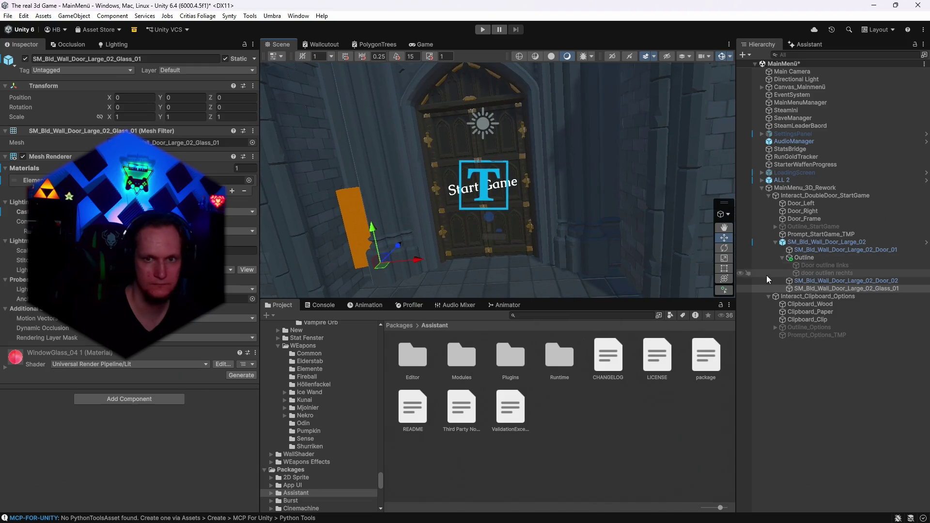
pyautogui.click(825, 282)
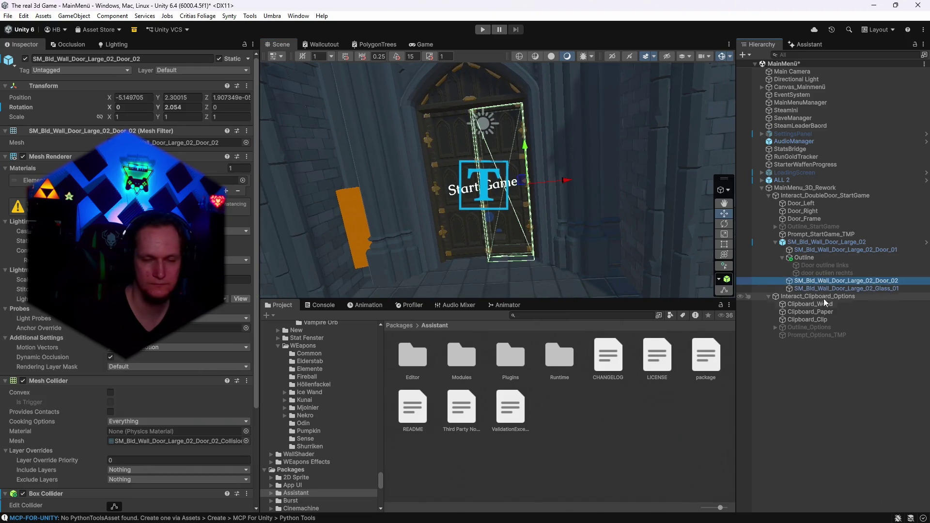
# - Add a Box Collider to both Door outline links and door outlien rechts together
pyautogui.click(813, 267)
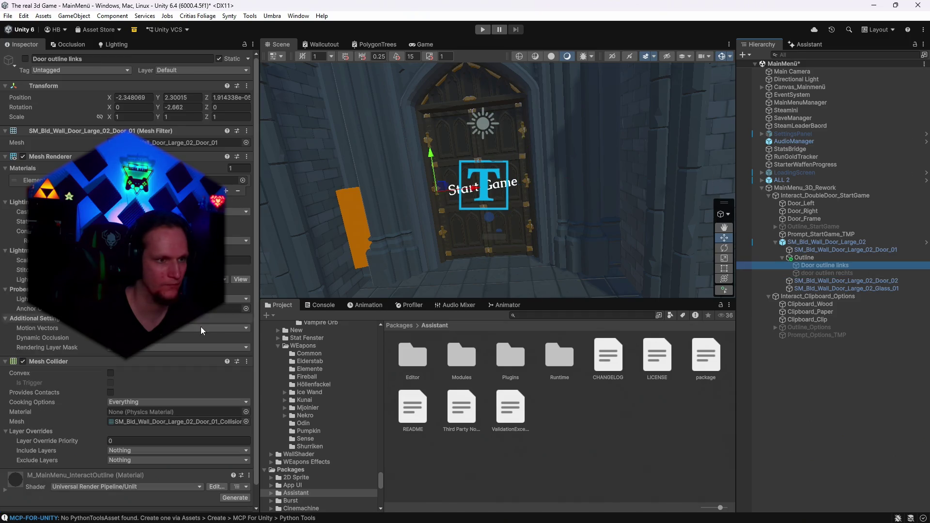
pyautogui.scroll(-1, 101, 387)
pyautogui.click(809, 273)
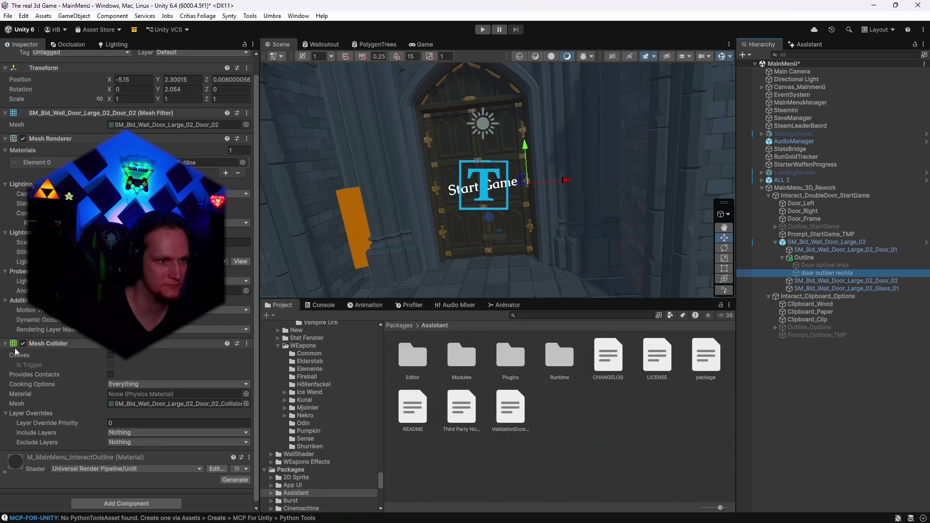
pyautogui.keyDown('ctrl'); pyautogui.click(803, 266); pyautogui.keyUp('ctrl')
pyautogui.rightClick(49, 350)
pyautogui.click(111, 410)
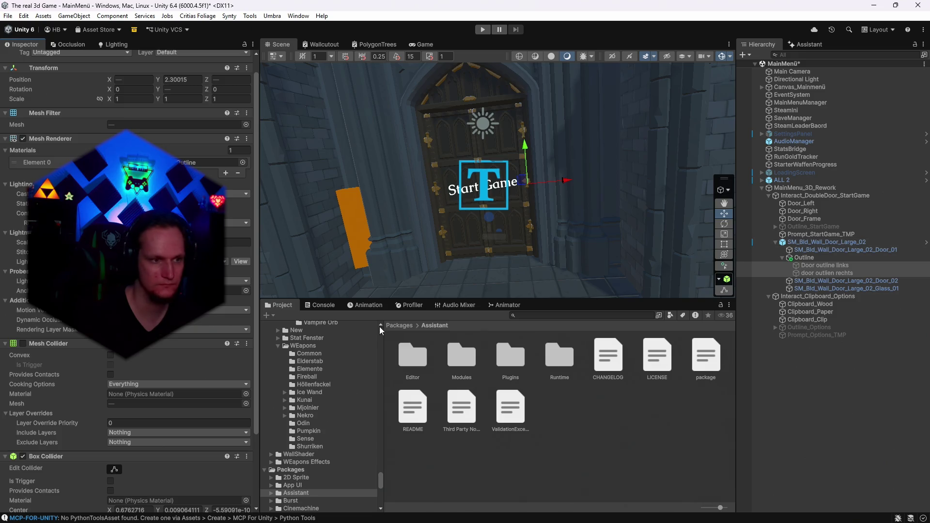
# - Shift the left door outline's Box Collider centre to X -0.58
pyautogui.scroll(-2, 66, 429)
pyautogui.moveTo(562, 218); pyautogui.dragTo(606, 227)
pyautogui.click(810, 271)
pyautogui.click(812, 265)
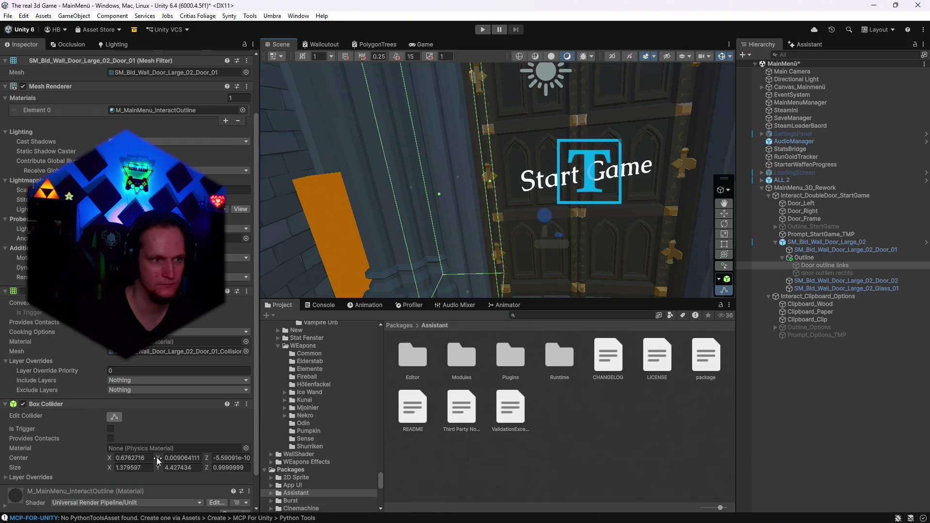
pyautogui.moveTo(110, 459); pyautogui.dragTo(96, 463)
pyautogui.moveTo(508, 233)
pyautogui.mouseDown()
pyautogui.moveTo(490, 241)
pyautogui.moveTo(574, 267)
pyautogui.moveTo(660, 322)
pyautogui.moveTo(678, 347)
pyautogui.moveTo(731, 282)
pyautogui.mouseUp()
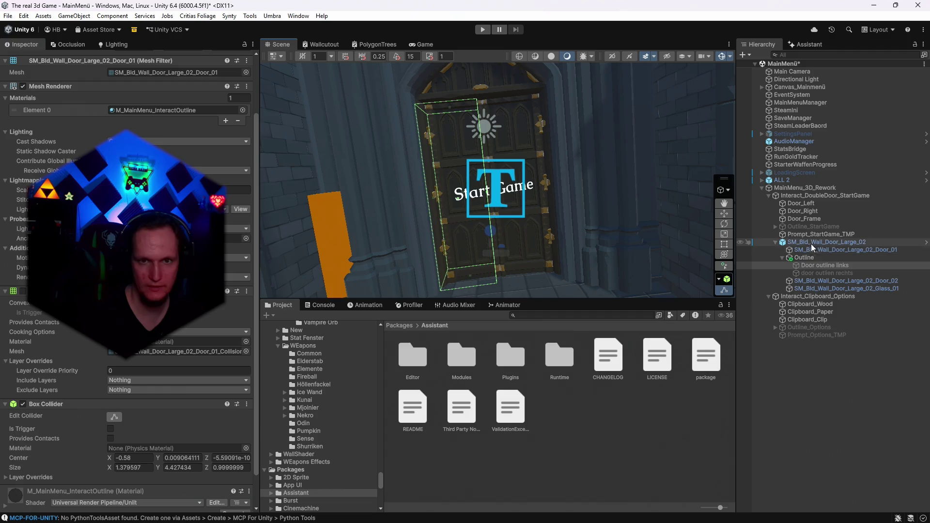
pyautogui.click(801, 195)
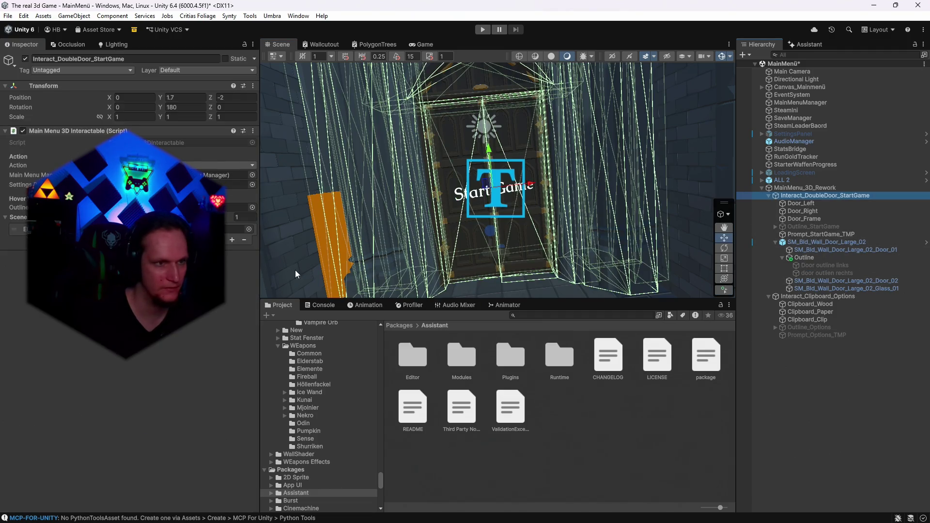
# - Frame the Start Game prompt text and reselect Interact_DoubleDoor_StartGame
pyautogui.click(237, 229)
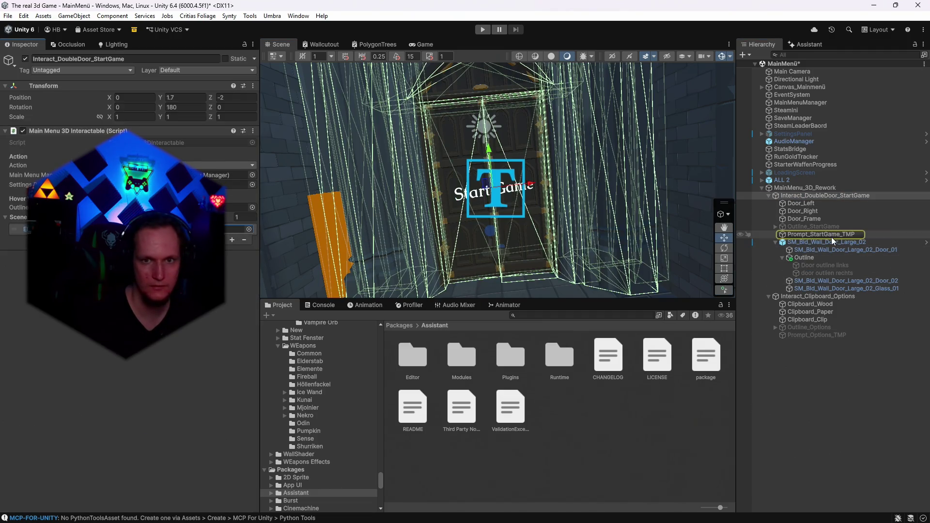
pyautogui.doubleClick(814, 234)
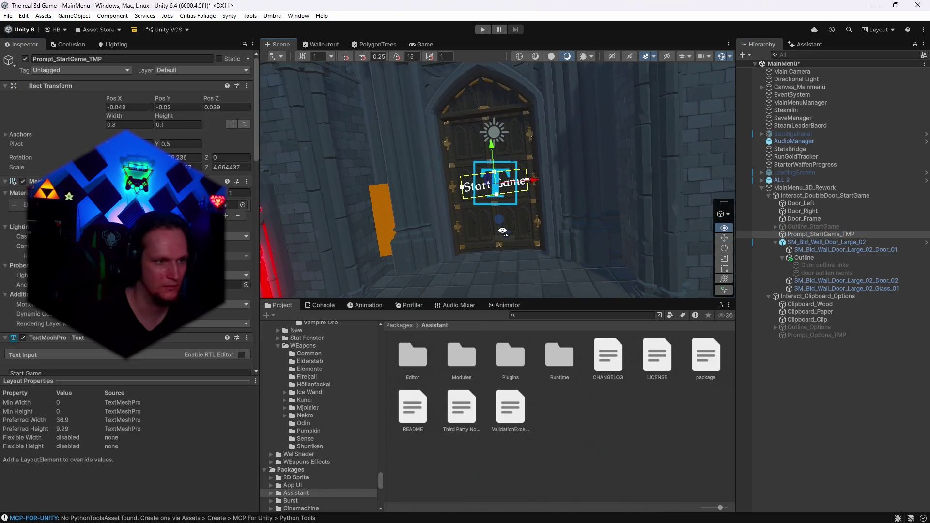
pyautogui.click(795, 196)
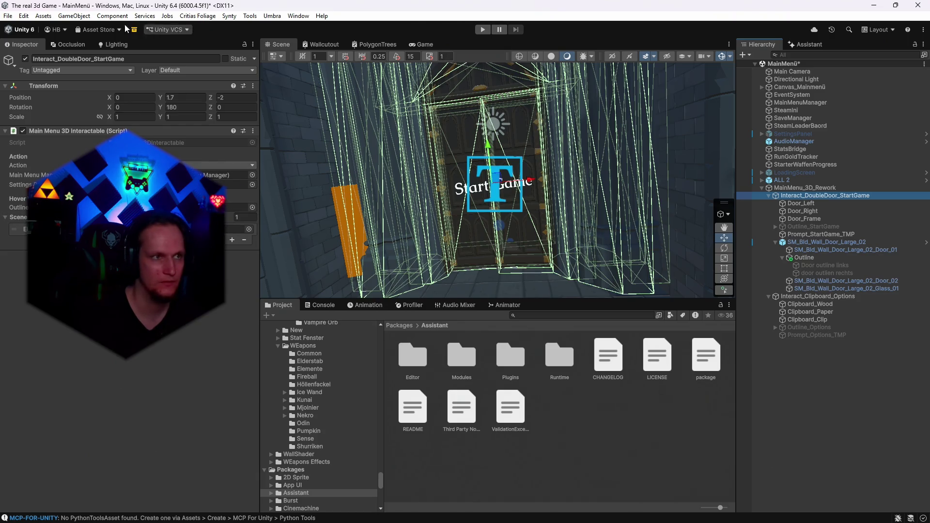
# - Save the MainMenü scene with File > Save and enter Play mode
pyautogui.click(8, 15)
pyautogui.click(28, 74)
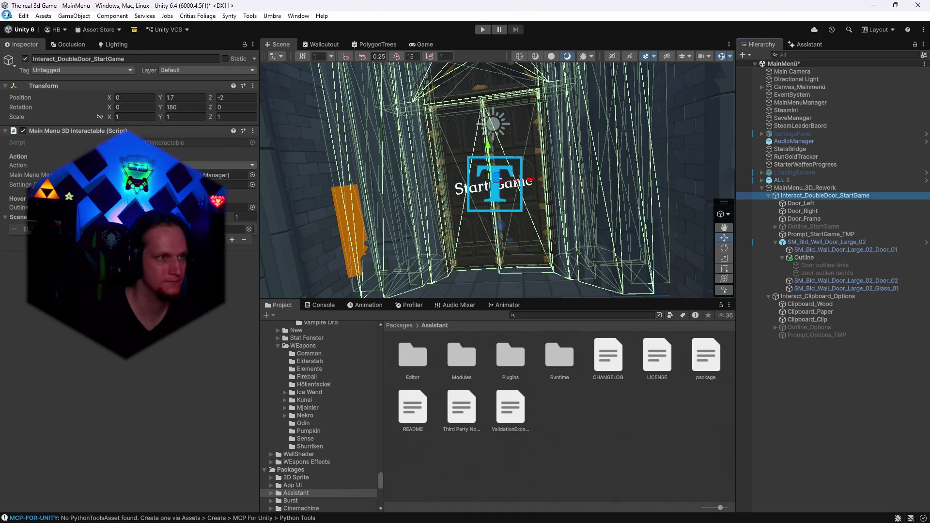
pyautogui.click(8, 15)
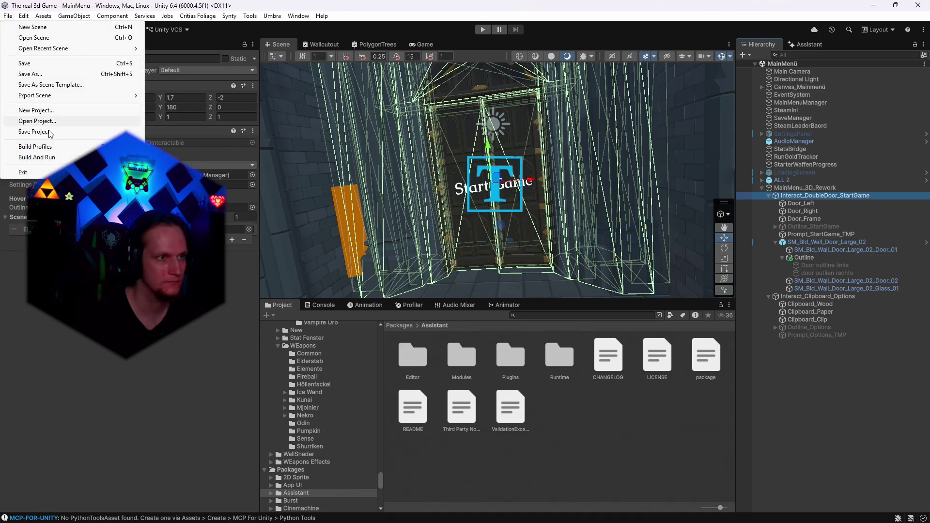
pyautogui.click(481, 29)
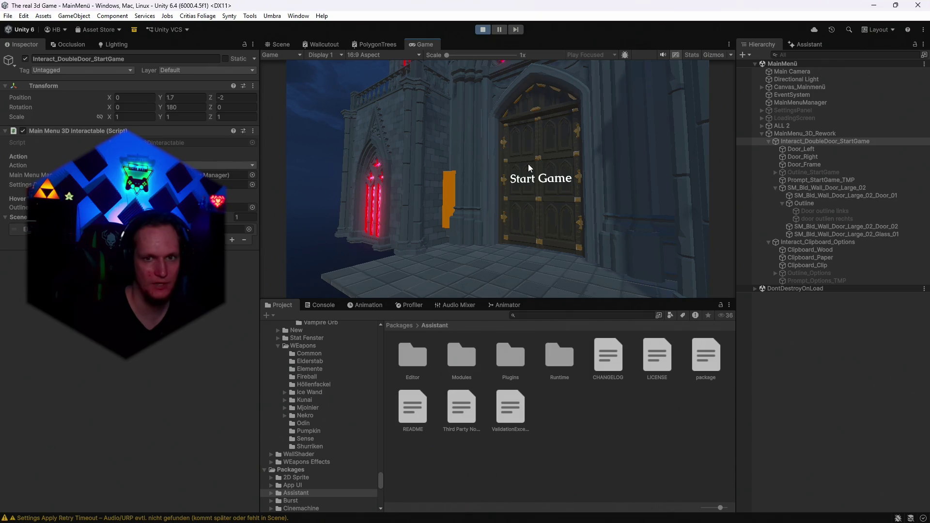
# - Stop play, set both door outline objects active, and rerun the menu with Ctrl+P
pyautogui.click(482, 29)
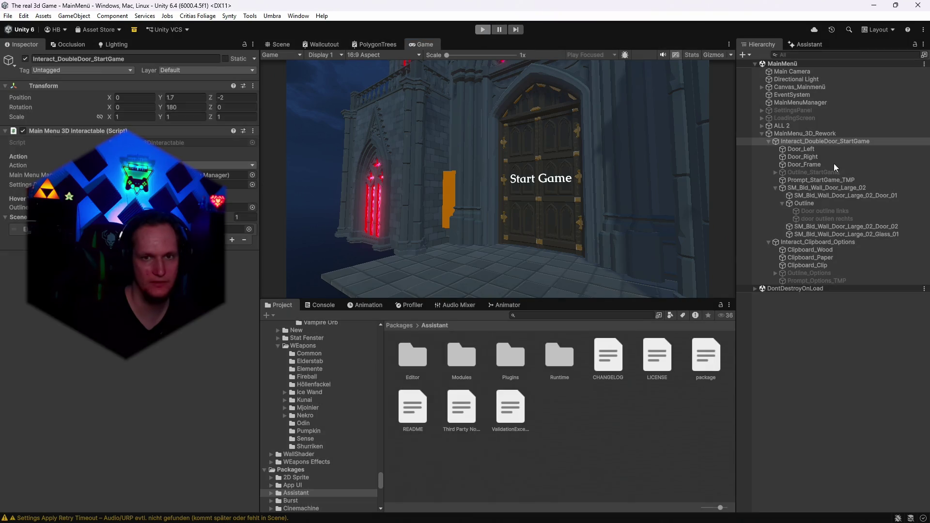
pyautogui.doubleClick(810, 265)
pyautogui.keyDown('shift'); pyautogui.click(810, 273); pyautogui.keyUp('shift')
pyautogui.click(25, 59)
pyautogui.click(423, 44)
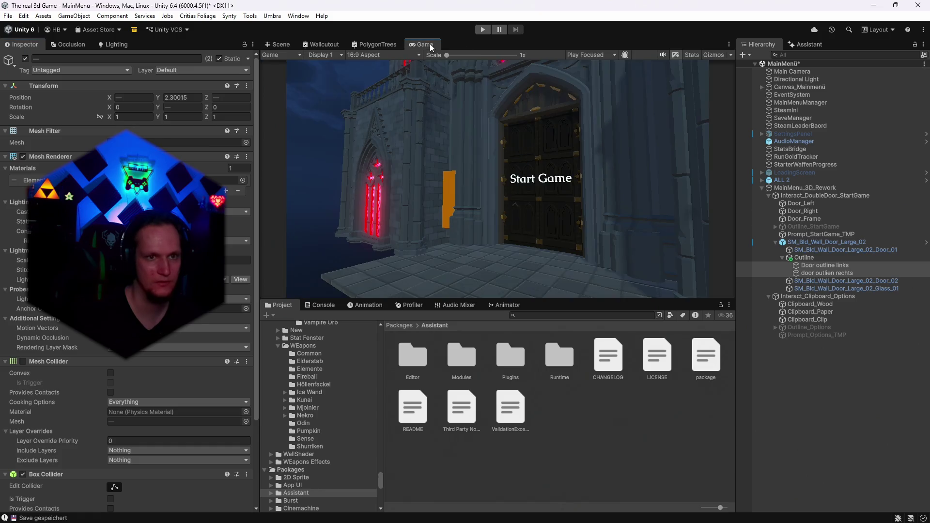
pyautogui.hotkey('ctrl', 'p')
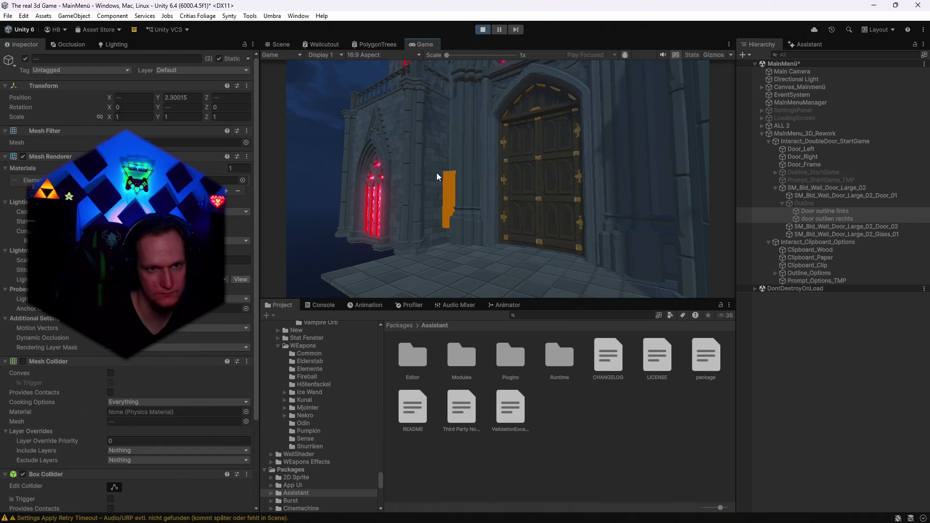
pyautogui.click(280, 44)
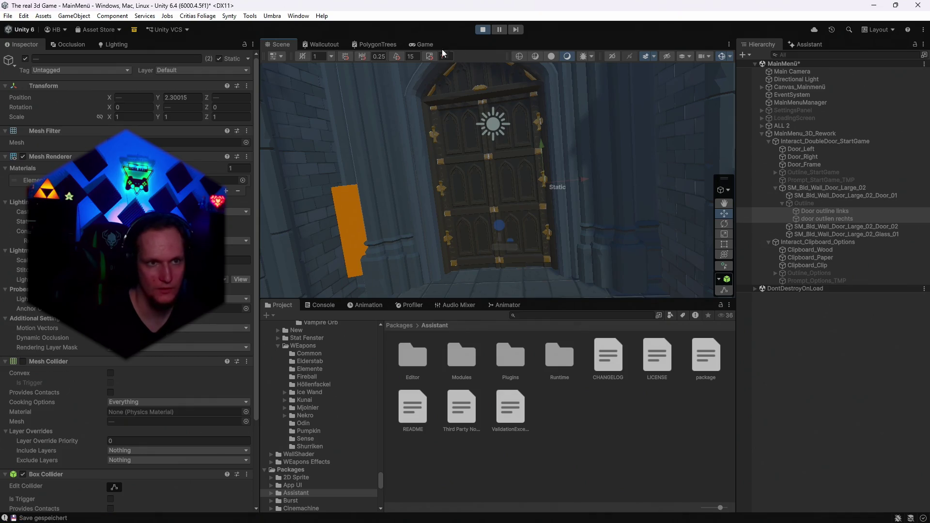
# - Disable the Mesh Colliders on the Door_01 and Door_02 door meshes during play
pyautogui.click(421, 44)
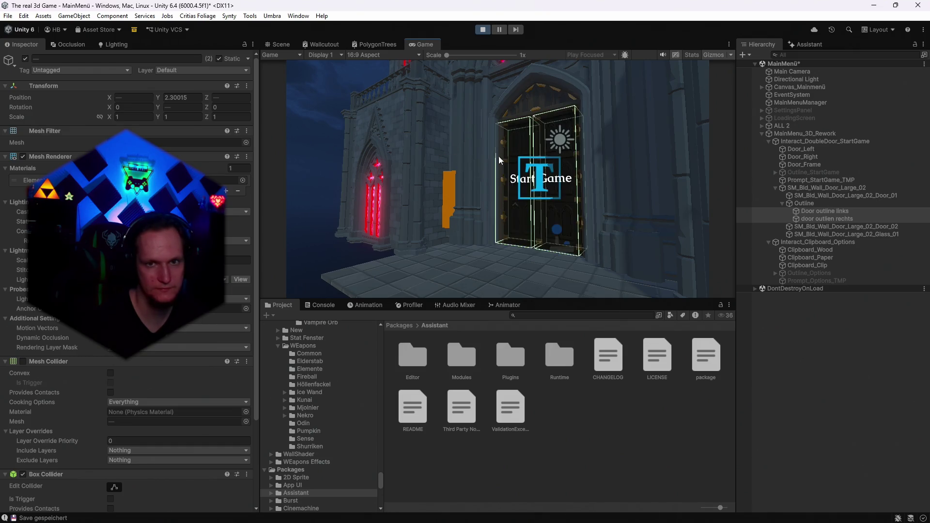
pyautogui.click(798, 196)
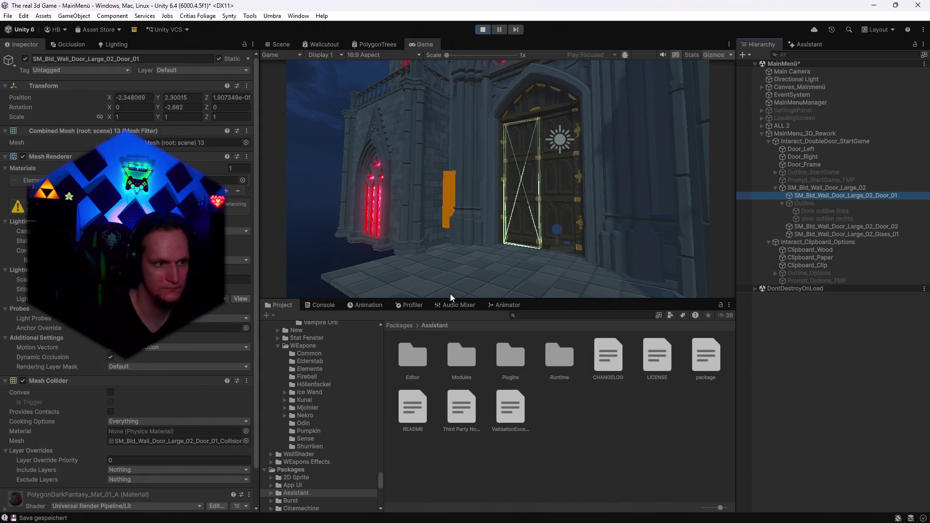
pyautogui.click(23, 381)
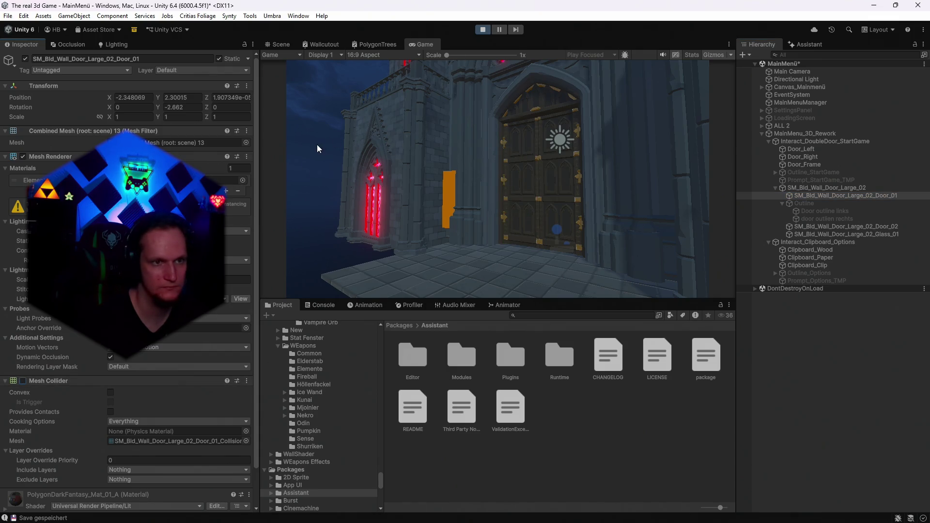
pyautogui.moveTo(493, 176)
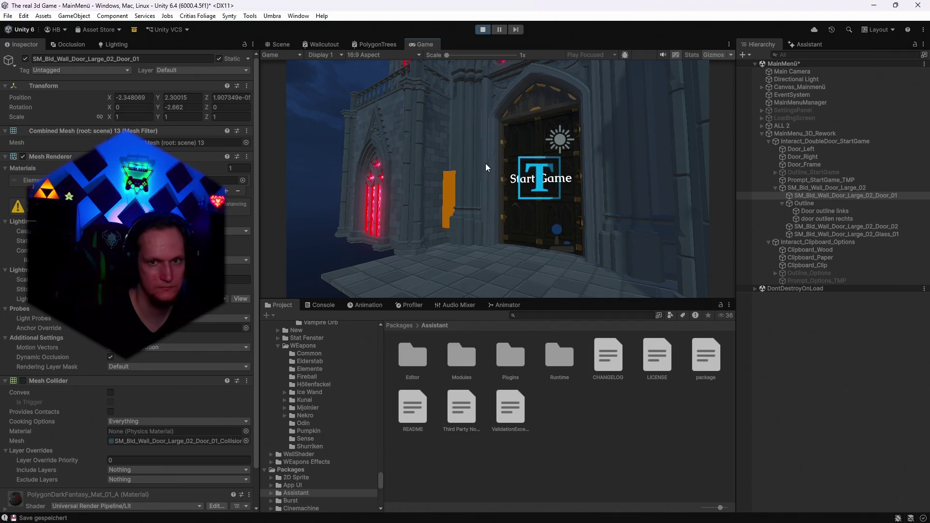
pyautogui.click(812, 226)
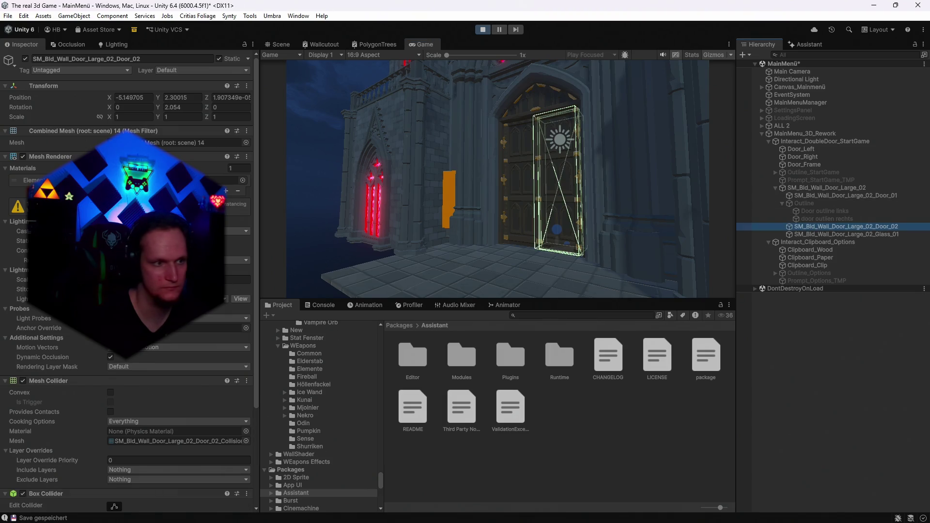
pyautogui.click(23, 381)
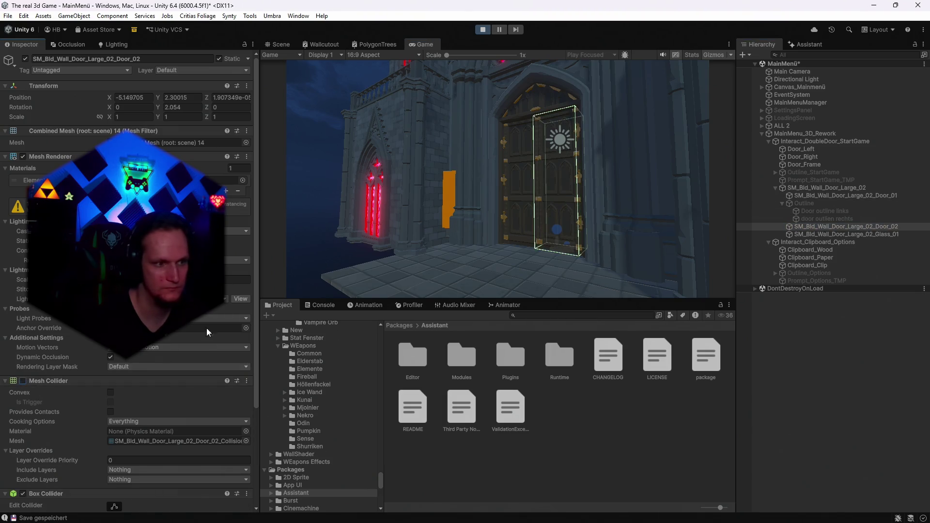
# - Disable the SM_Bld_Wall_Door_Large_02 wall's Mesh Collider, then select the left door outline
pyautogui.scroll(-3, 108, 376)
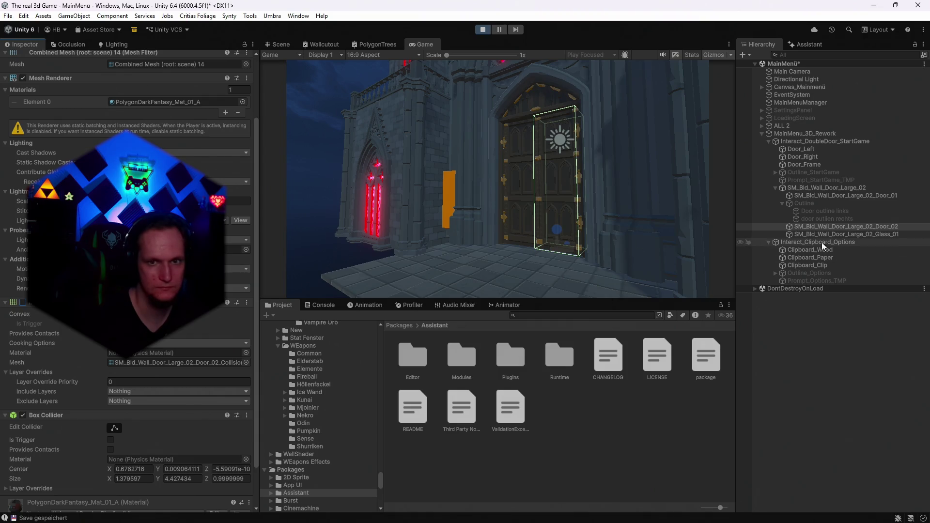
pyautogui.click(772, 234)
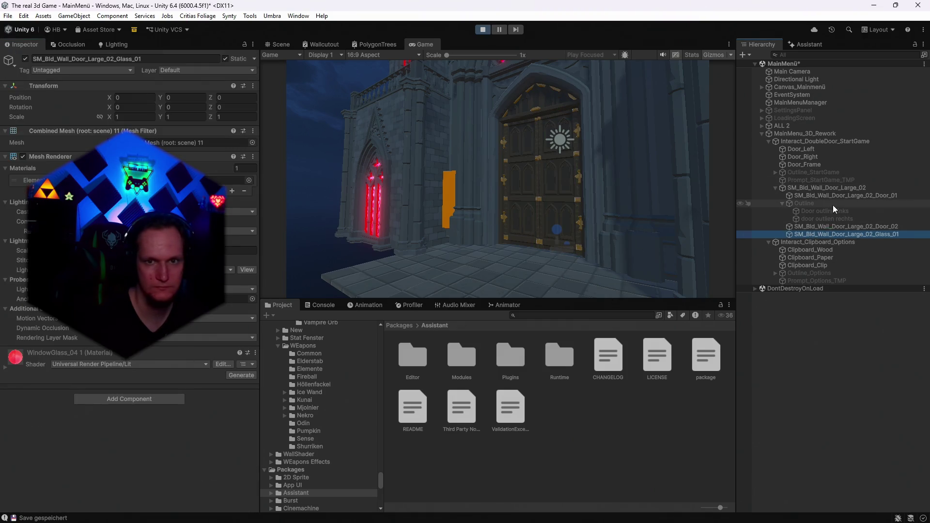
pyautogui.click(818, 195)
pyautogui.scroll(-2, 242, 281)
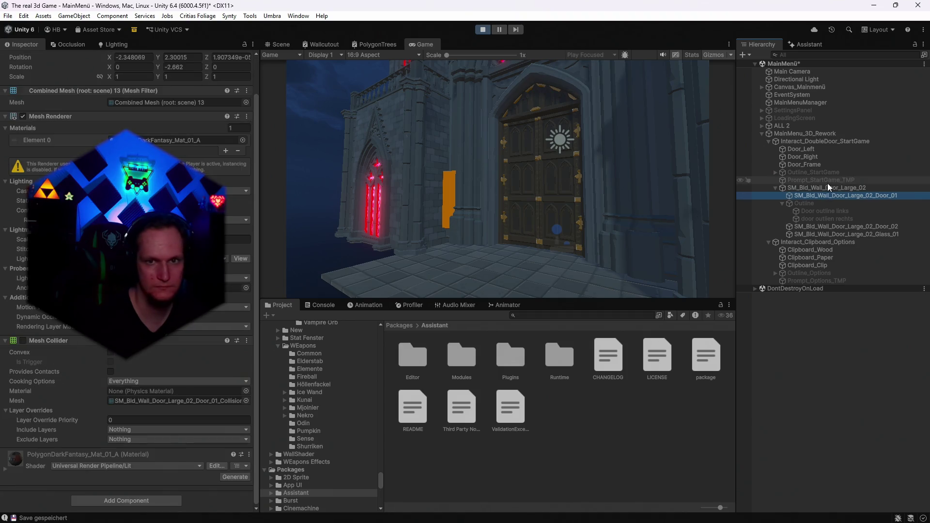
pyautogui.click(824, 187)
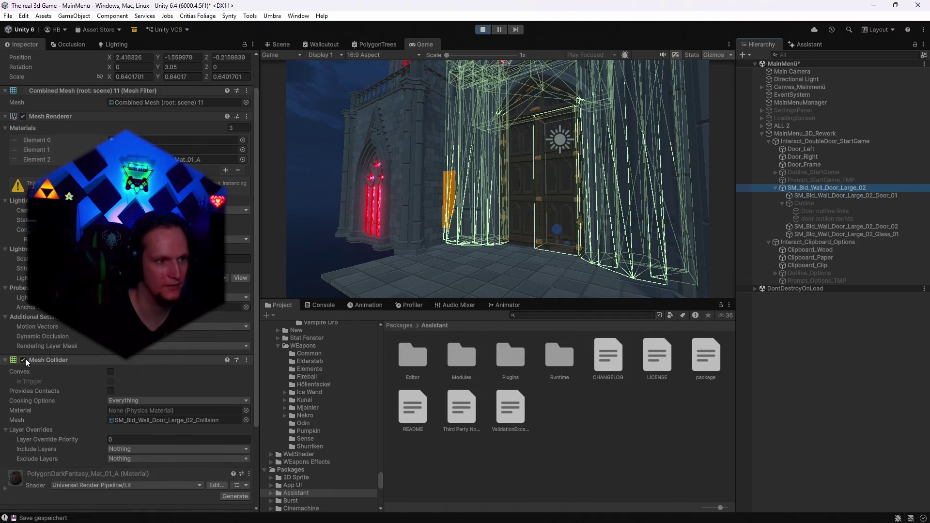
pyautogui.click(24, 360)
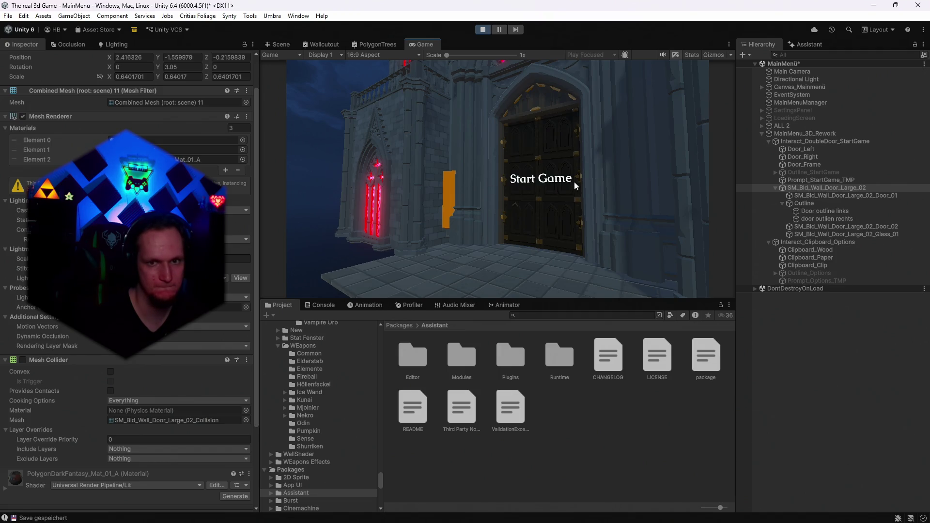
pyautogui.click(843, 211)
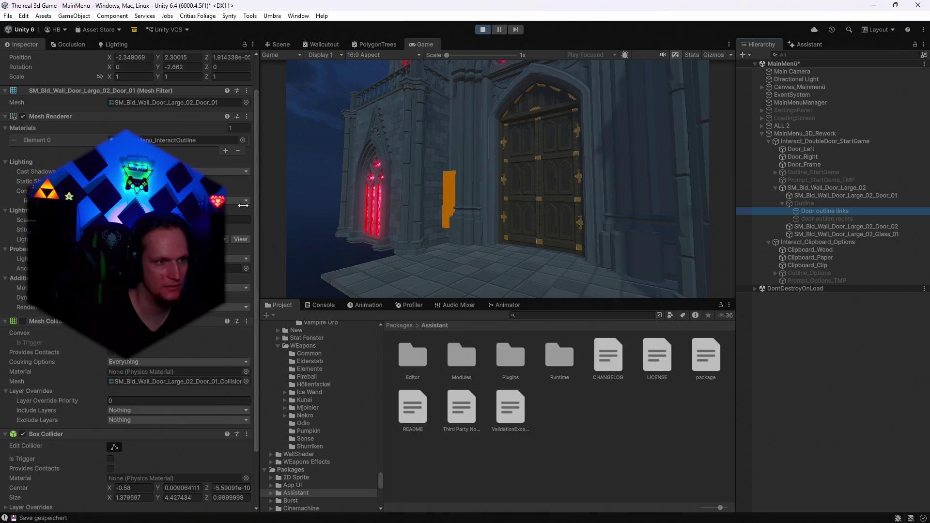
pyautogui.scroll(2, 145, 387)
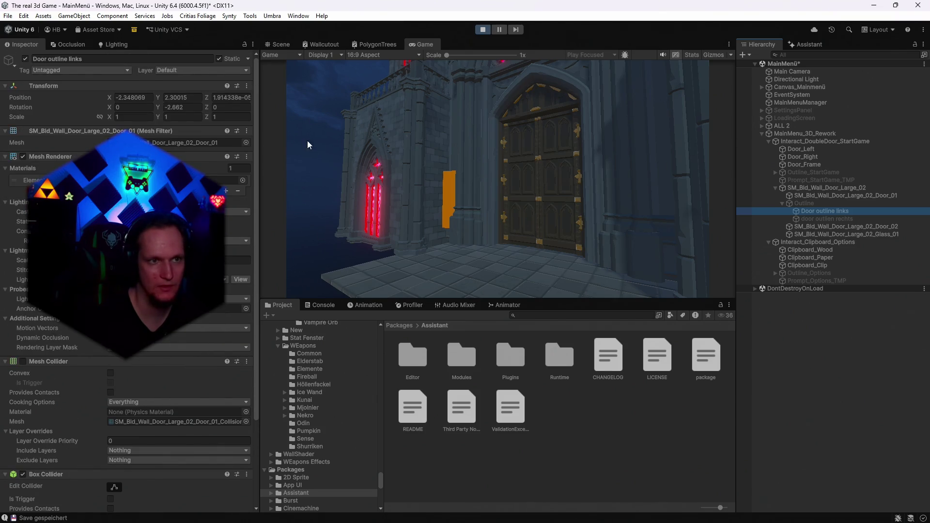
pyautogui.moveTo(538, 164)
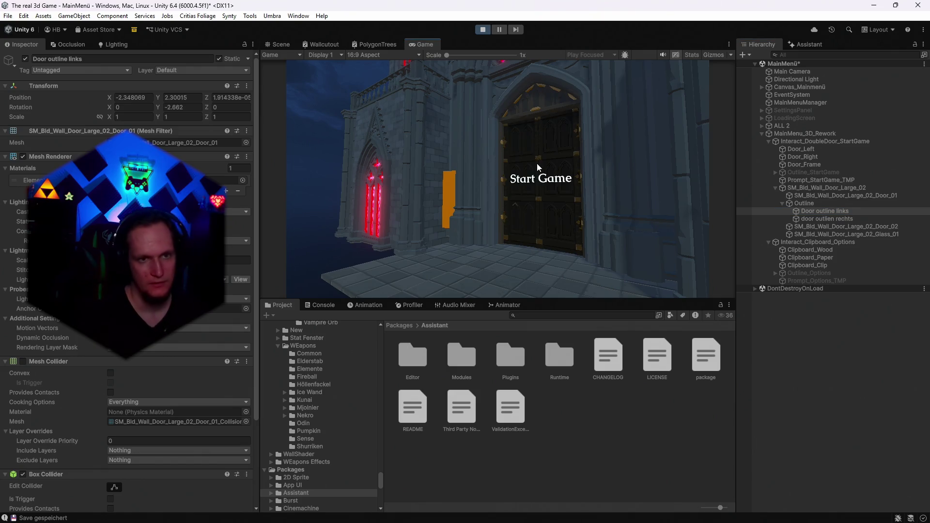
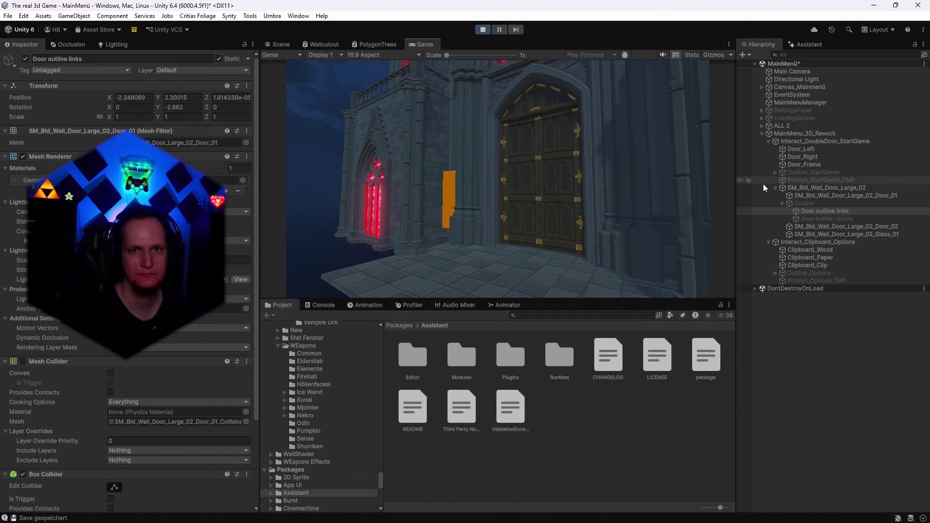
# - Widen the Main Camera's field of view from 60 to 73.5 and check the door's Start Game hover prompt in the maximized Game view
pyautogui.click(788, 71)
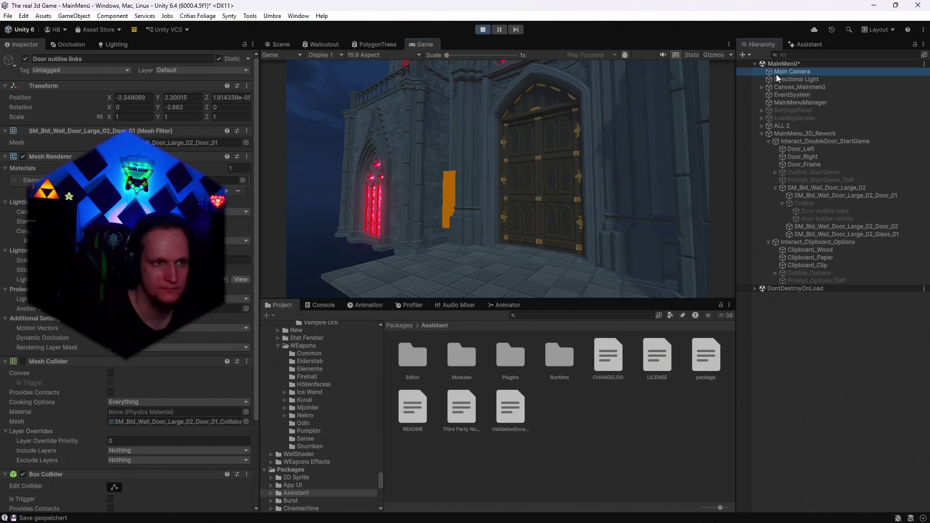
pyautogui.moveTo(148, 184); pyautogui.dragTo(149, 184)
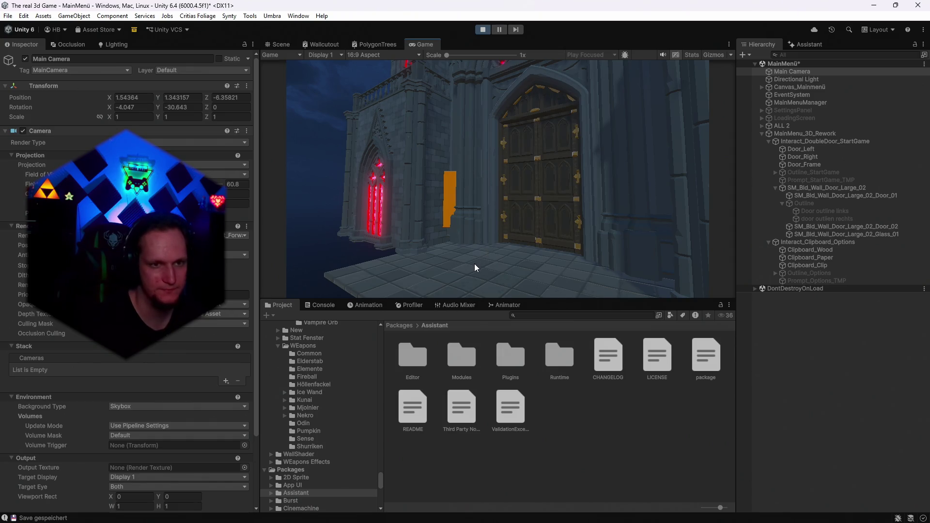
pyautogui.doubleClick(422, 47)
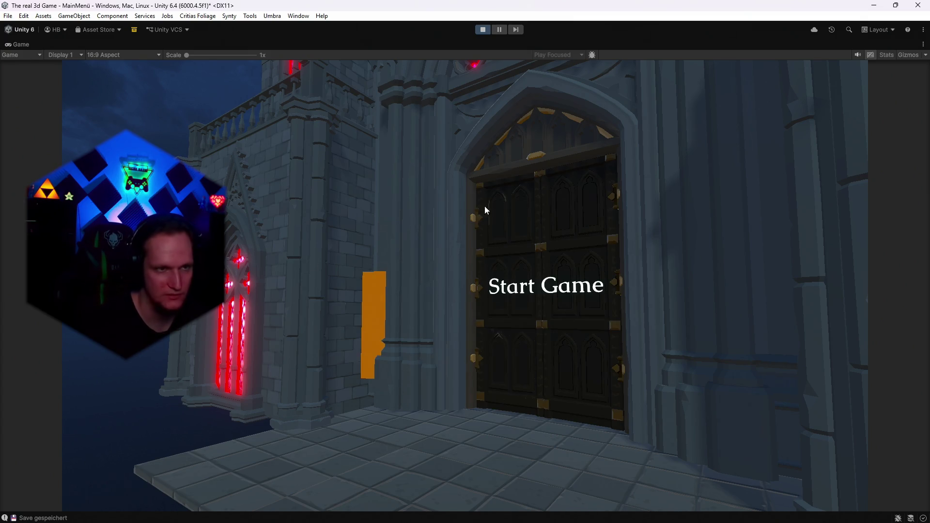
pyautogui.doubleClick(20, 44)
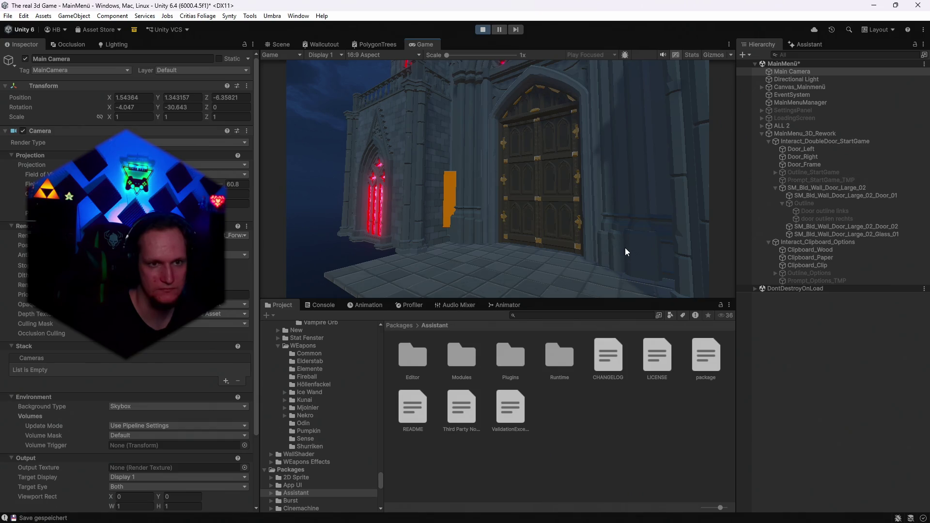
pyautogui.click(552, 190)
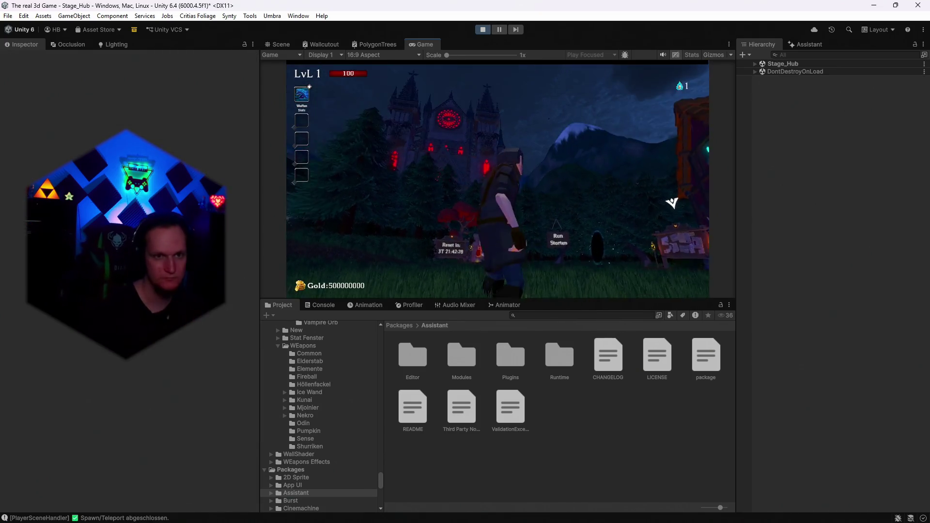
# - Open the pause menu in the hub stage, stop Play mode and return to the Scene view
pyautogui.press('Escape')
pyautogui.click(482, 30)
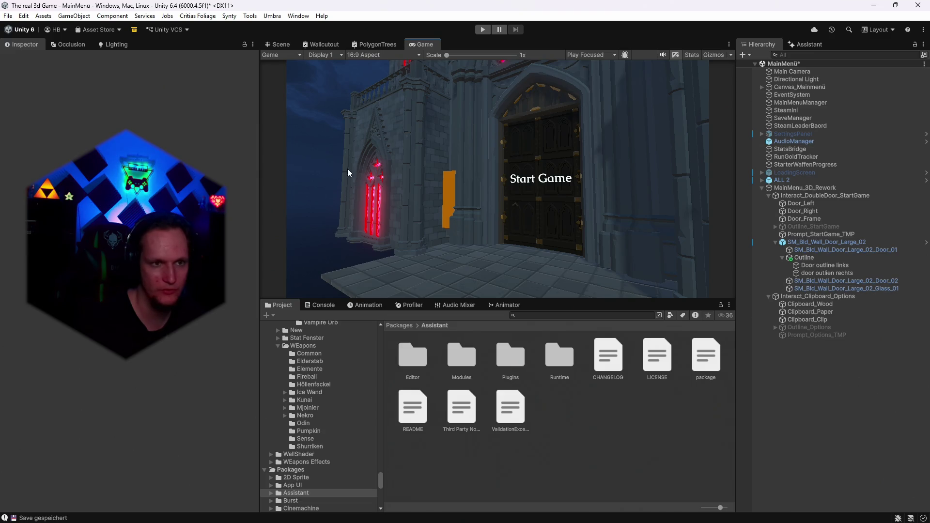
pyautogui.click(280, 44)
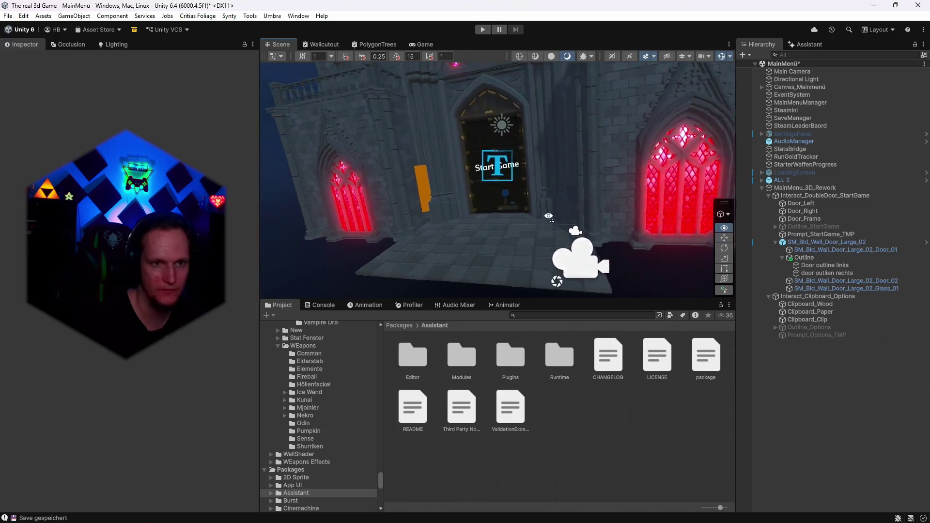
# - Frame the Door outline links object and undo its accidental nudge so it stays in place
pyautogui.moveTo(614, 166)
pyautogui.mouseDown()
pyautogui.moveTo(581, 160)
pyautogui.moveTo(592, 151)
pyautogui.moveTo(600, 160)
pyautogui.mouseUp()
pyautogui.doubleClick(826, 265)
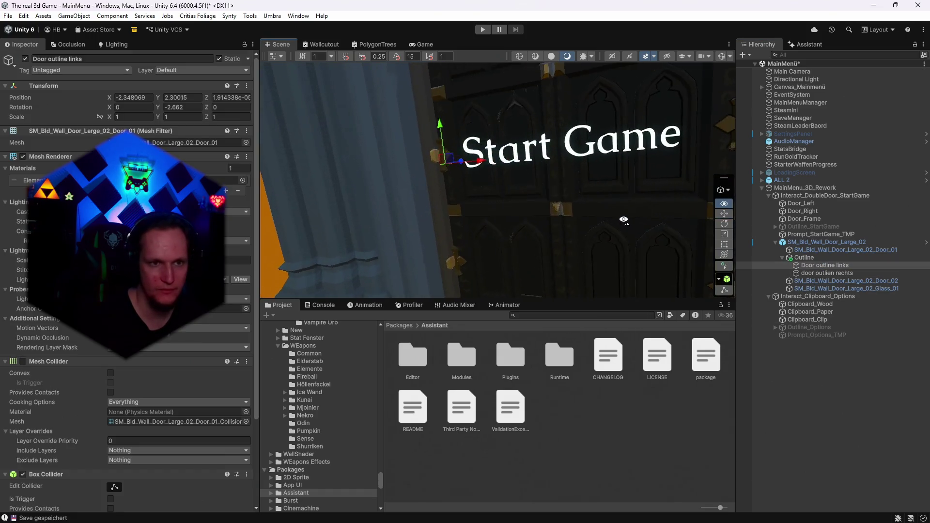
pyautogui.moveTo(599, 221); pyautogui.dragTo(571, 258)
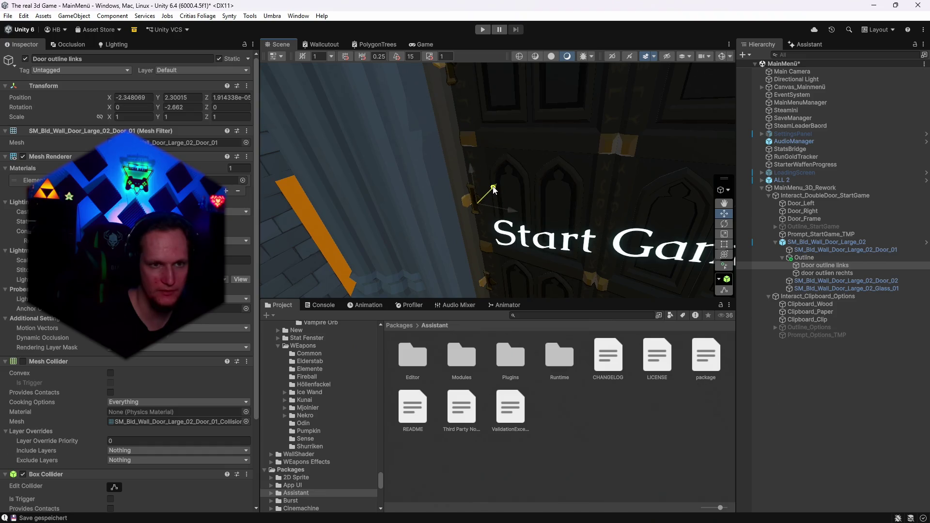
pyautogui.moveTo(493, 189); pyautogui.dragTo(611, 141)
pyautogui.scroll(3, 610, 141)
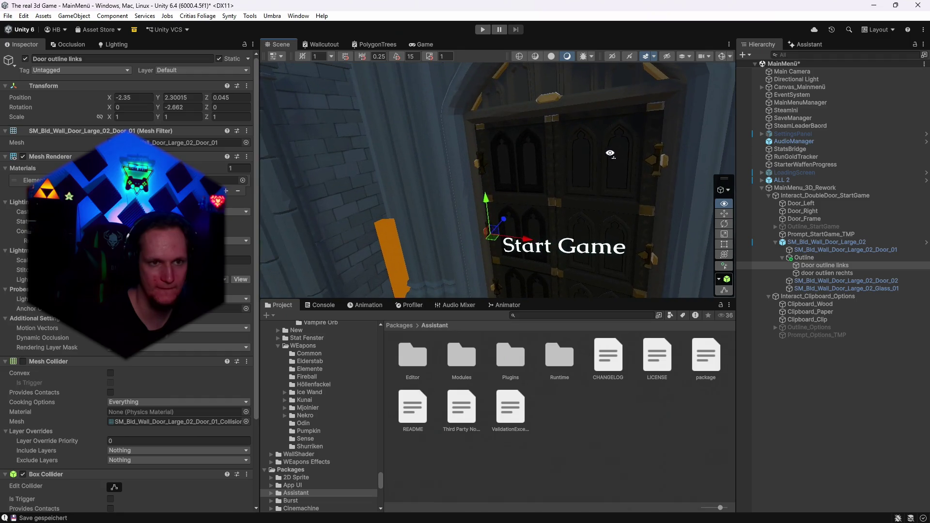
pyautogui.hotkey('ctrl', 'z')
pyautogui.moveTo(671, 198); pyautogui.dragTo(645, 154)
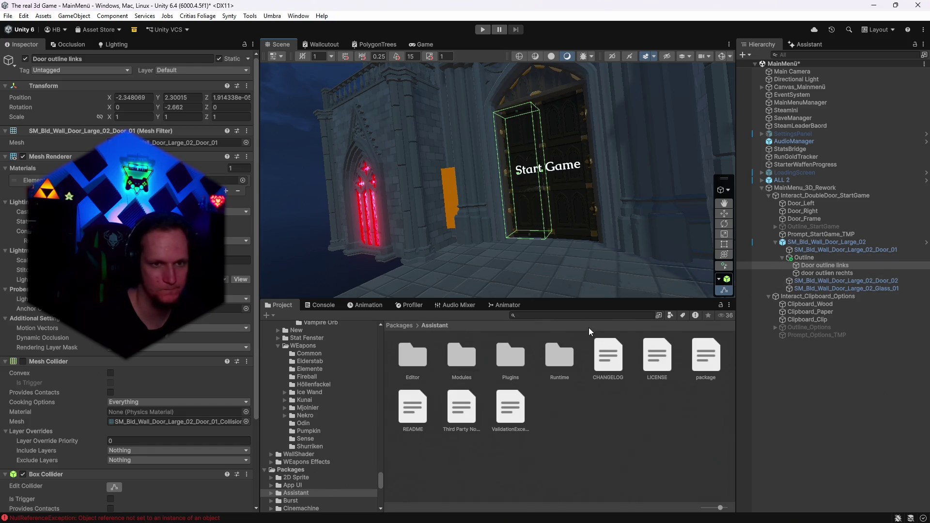
pyautogui.scroll(6, 608, 213)
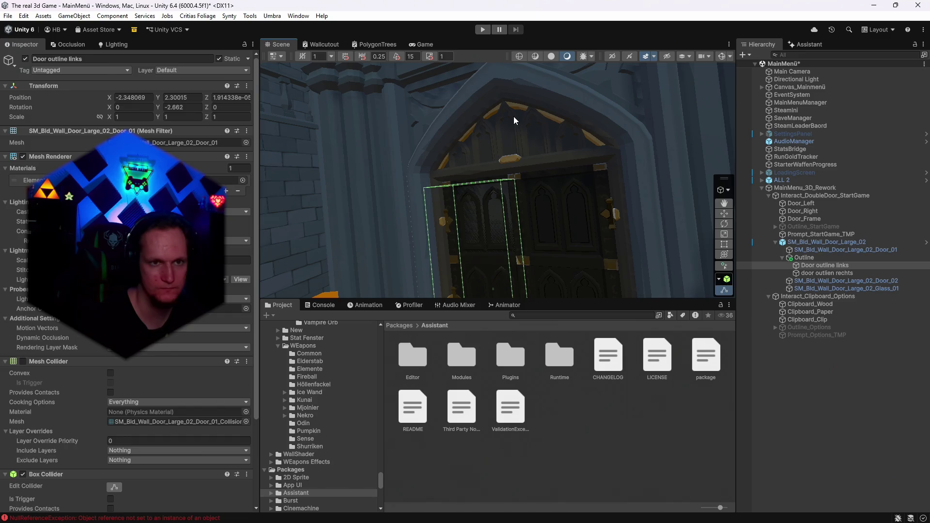
# - Toggle Gizmos off and on, then frame and select the SM_Bld_Wall_Door_Large_02 door wall
pyautogui.click(513, 116)
pyautogui.moveTo(513, 117)
pyautogui.mouseDown()
pyautogui.moveTo(554, 103)
pyautogui.moveTo(567, 121)
pyautogui.moveTo(673, 109)
pyautogui.mouseUp()
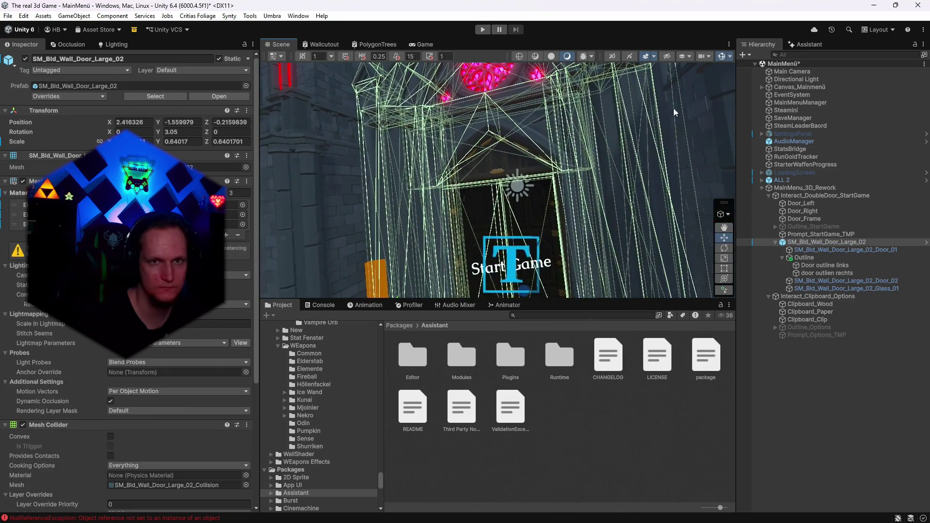
pyautogui.click(720, 57)
pyautogui.scroll(3, 601, 174)
pyautogui.scroll(-2, 629, 184)
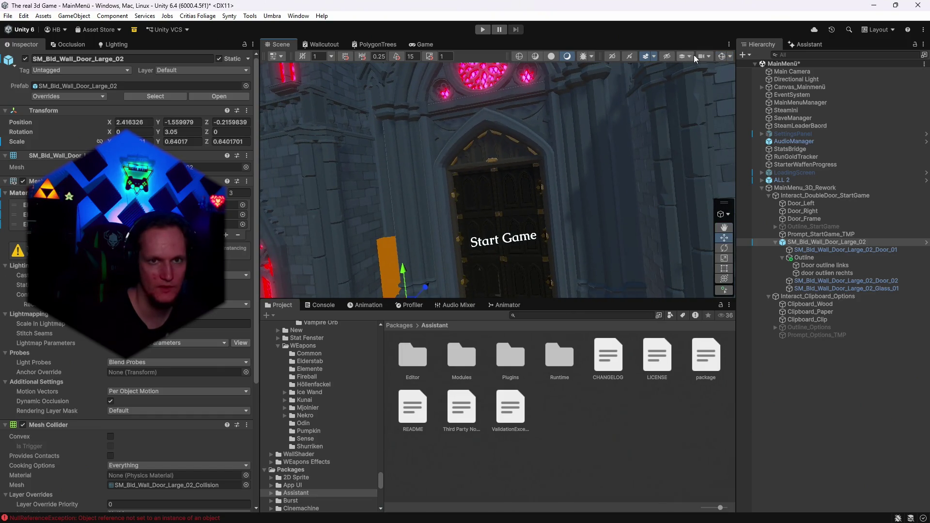
pyautogui.click(718, 58)
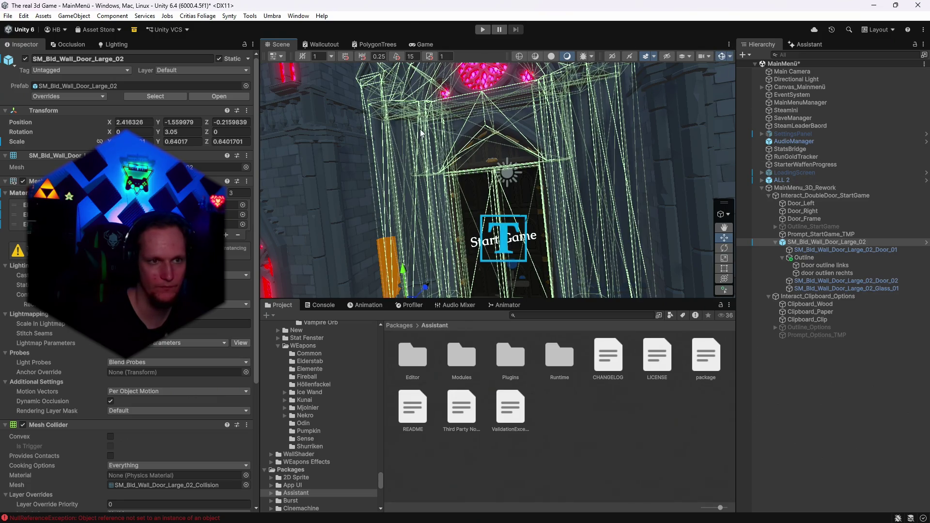
pyautogui.doubleClick(793, 242)
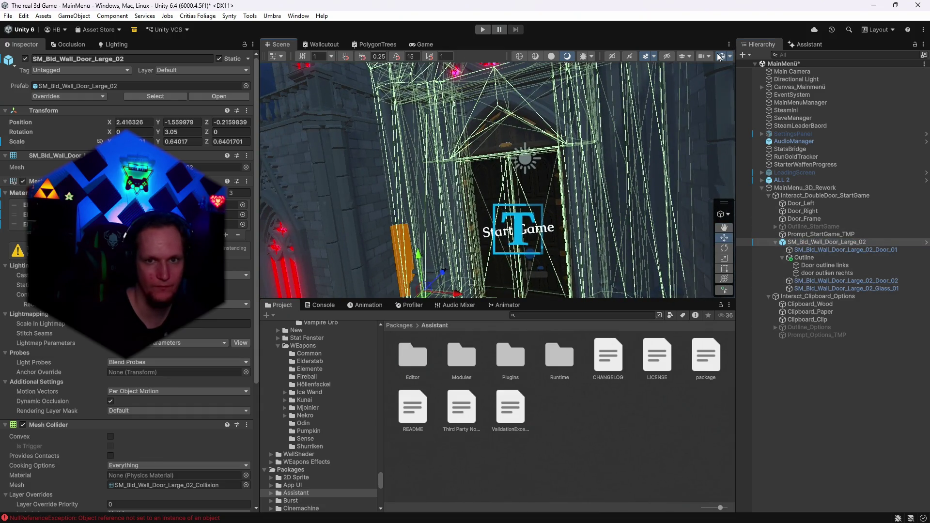
pyautogui.moveTo(640, 162); pyautogui.dragTo(654, 161)
pyautogui.click(818, 242)
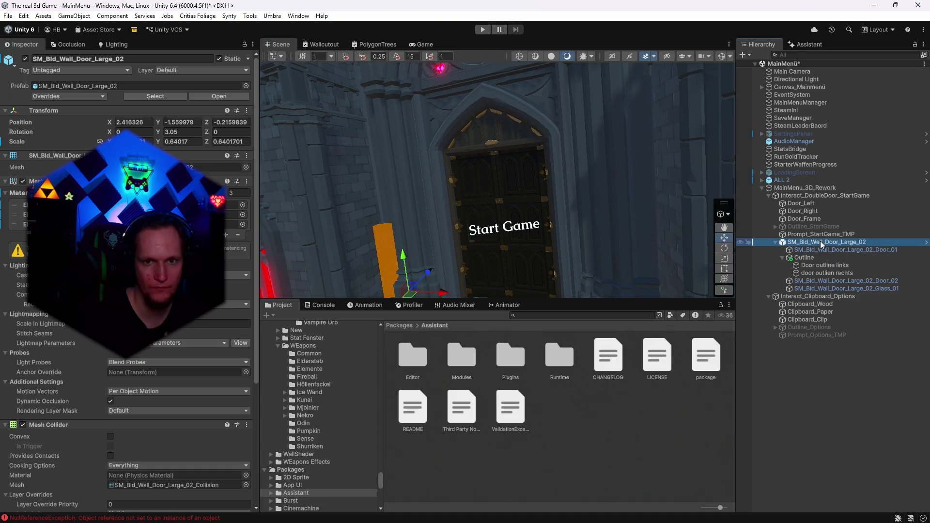
# - Duplicate SM_Bld_Wall_Door_Large_02 and delete all of the copy's child objects
pyautogui.hotkey('ctrl', 'd')
pyautogui.click(775, 296)
pyautogui.click(810, 304)
pyautogui.keyDown('shift'); pyautogui.click(807, 327); pyautogui.keyUp('shift')
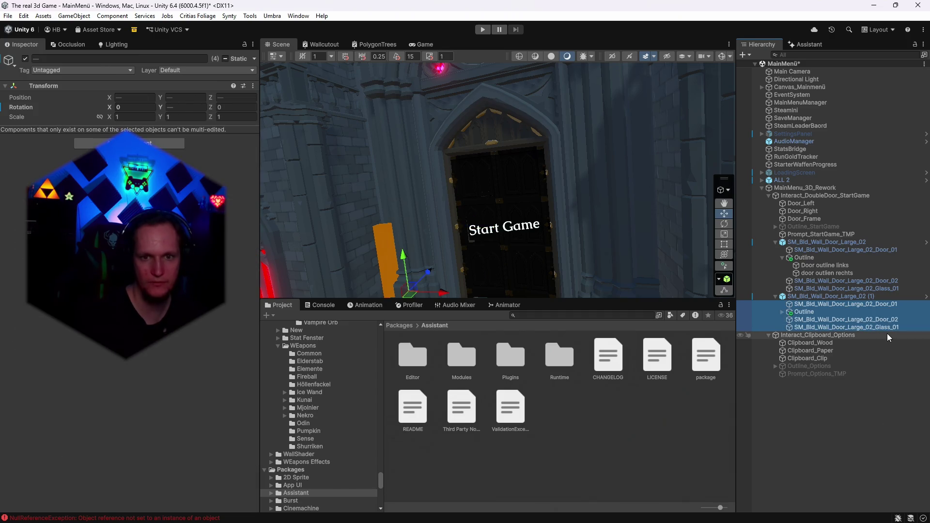
pyautogui.press('Delete')
pyautogui.click(804, 297)
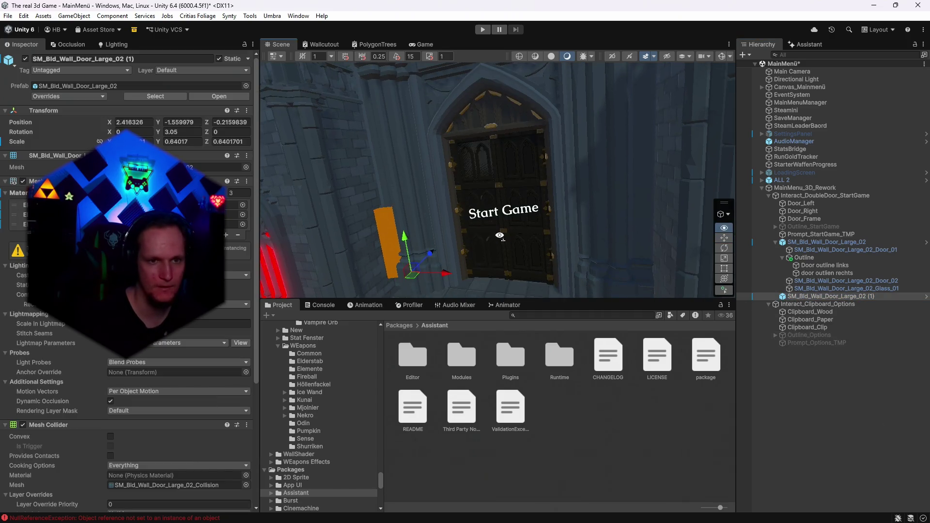
pyautogui.click(724, 278)
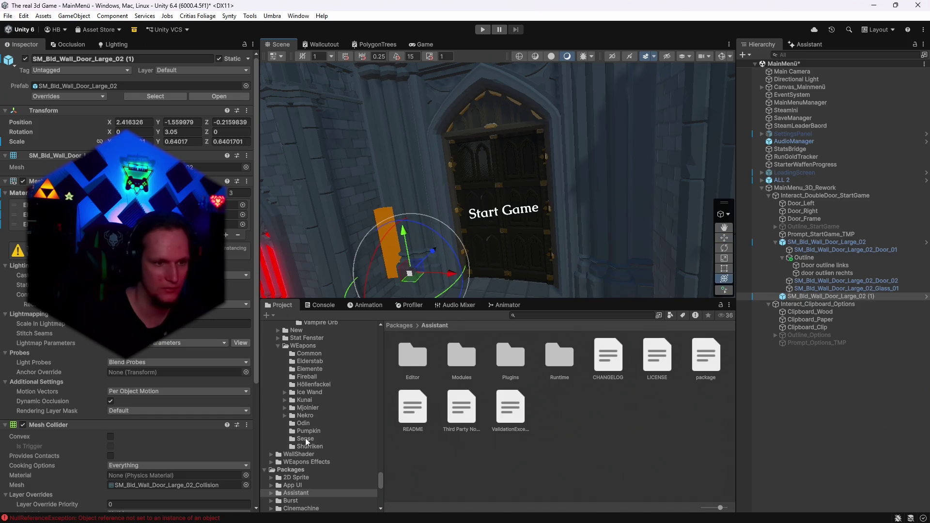
# - Assign M_MainMenu_InteractOutline to all three material slots of the copy and scale it down to about 0.81
pyautogui.click(823, 266)
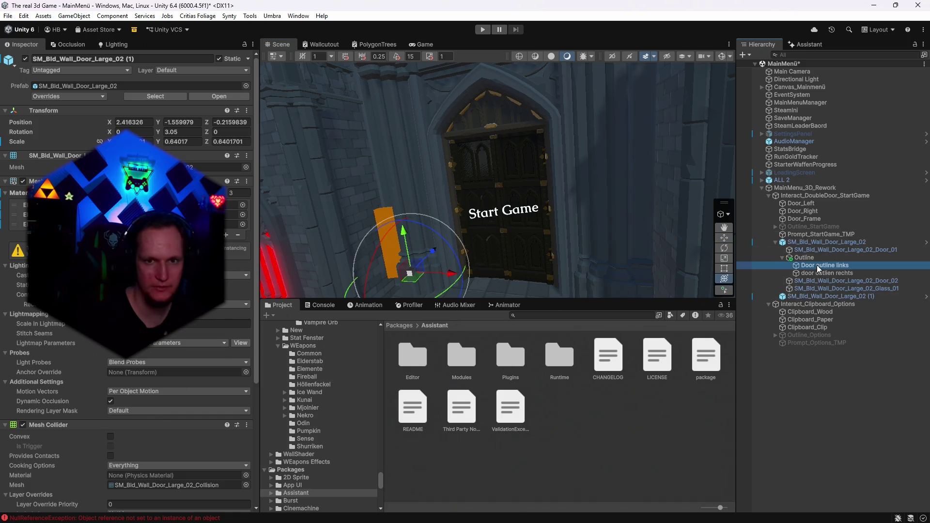
pyautogui.scroll(-5, 200, 415)
pyautogui.click(247, 455)
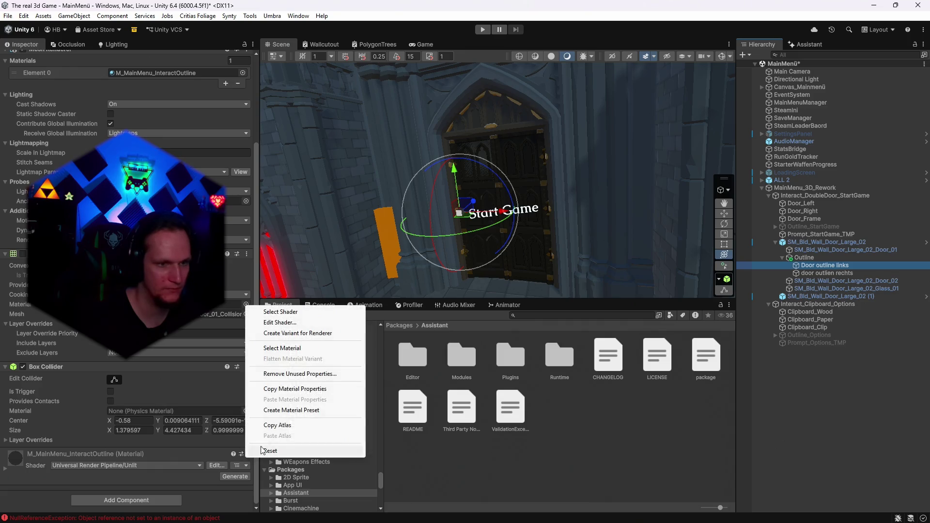
pyautogui.click(280, 348)
pyautogui.click(811, 298)
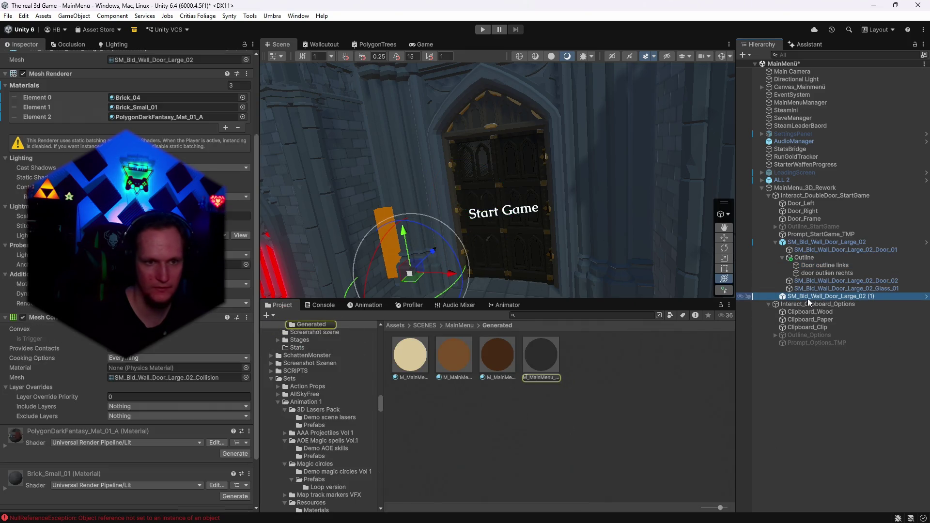
pyautogui.moveTo(130, 112); pyautogui.dragTo(145, 97)
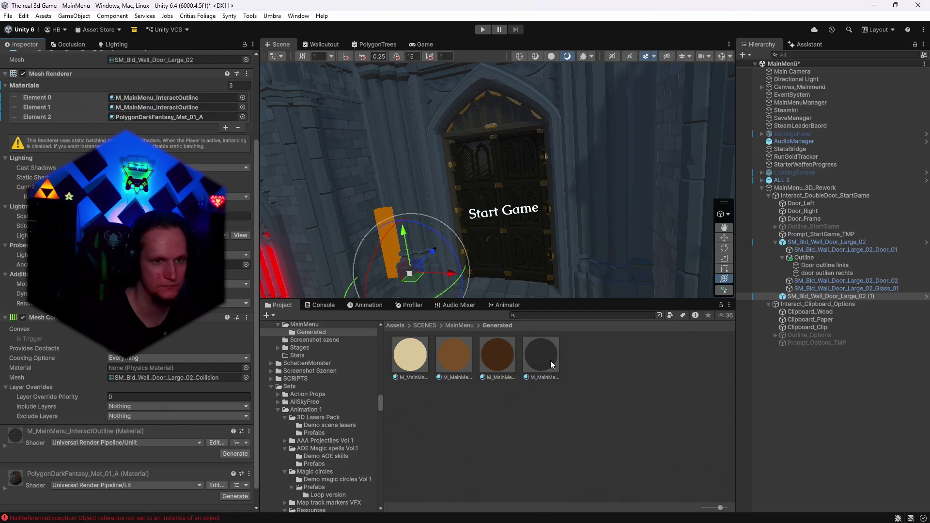
pyautogui.moveTo(541, 354); pyautogui.dragTo(610, 273)
pyautogui.click(800, 297)
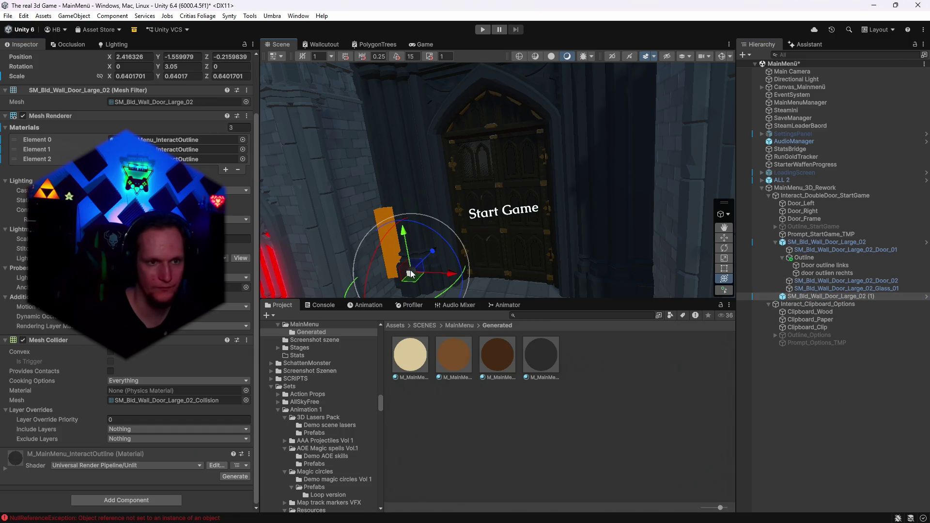
pyautogui.moveTo(412, 274)
pyautogui.mouseDown()
pyautogui.moveTo(539, 196)
pyautogui.moveTo(501, 198)
pyautogui.mouseUp()
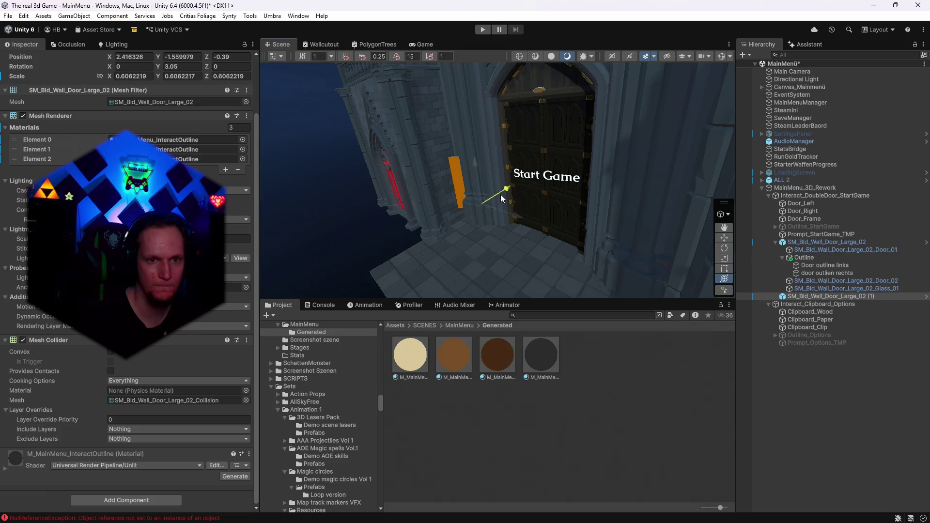
# - Reposition the duplicated door wall along its depth to X 2.3, Z -0.09
pyautogui.moveTo(492, 229); pyautogui.dragTo(495, 233)
pyautogui.hotkey('ctrl', 'z')
pyautogui.moveTo(501, 198)
pyautogui.mouseDown()
pyautogui.moveTo(493, 203)
pyautogui.moveTo(602, 210)
pyautogui.moveTo(661, 185)
pyautogui.moveTo(634, 172)
pyautogui.moveTo(465, 221)
pyautogui.moveTo(633, 199)
pyautogui.moveTo(656, 158)
pyautogui.moveTo(504, 264)
pyautogui.moveTo(494, 232)
pyautogui.moveTo(501, 209)
pyautogui.moveTo(483, 216)
pyautogui.moveTo(461, 248)
pyautogui.moveTo(490, 214)
pyautogui.moveTo(476, 229)
pyautogui.mouseUp()
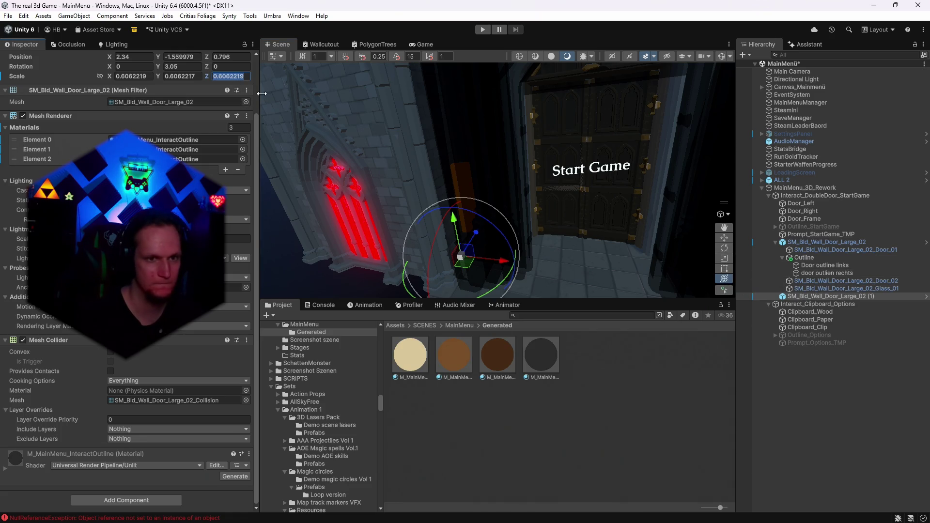
pyautogui.write('0')
pyautogui.moveTo(287, 101)
pyautogui.mouseDown()
pyautogui.moveTo(459, 207)
pyautogui.moveTo(515, 202)
pyautogui.mouseUp()
pyautogui.moveTo(678, 209)
pyautogui.mouseDown()
pyautogui.moveTo(638, 165)
pyautogui.moveTo(635, 143)
pyautogui.mouseUp()
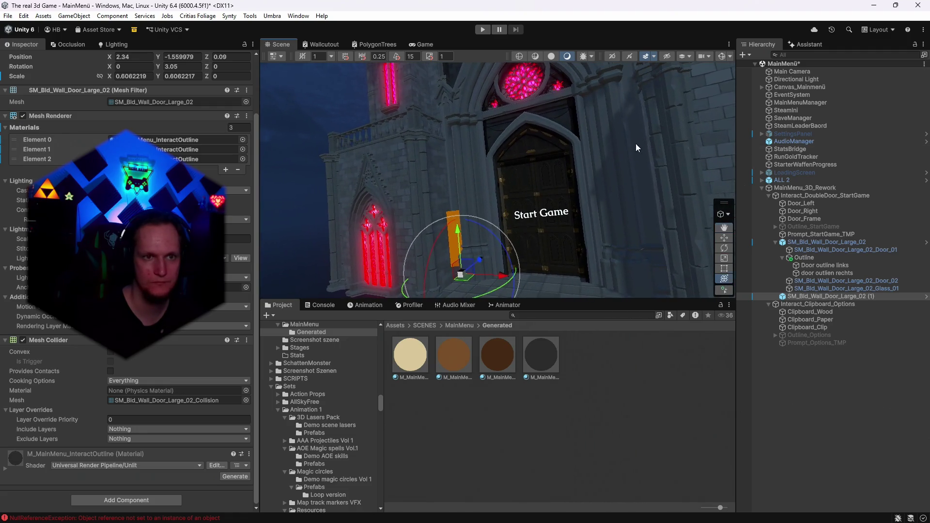
pyautogui.moveTo(477, 263); pyautogui.dragTo(485, 261)
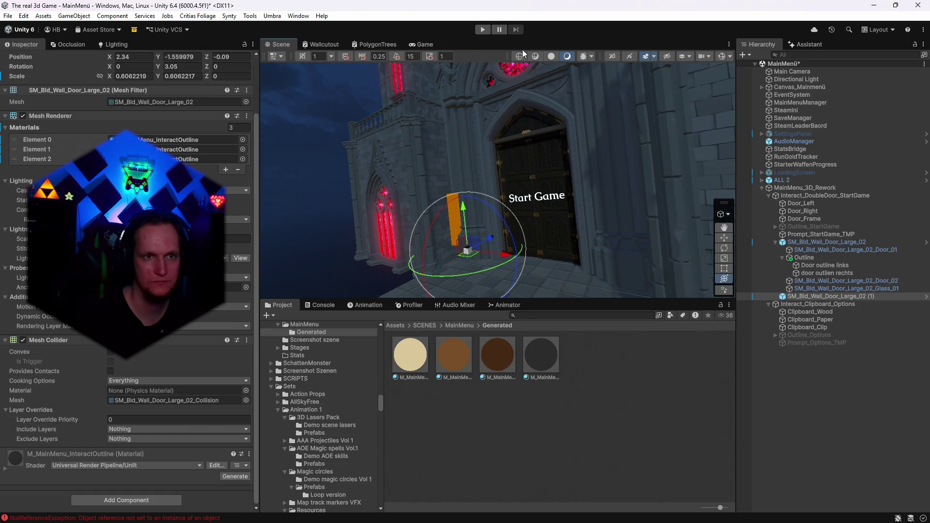
# - Preview the outlined door wall in the Game view, then duplicate the M_MainMenu_InteractOutline material
pyautogui.click(426, 44)
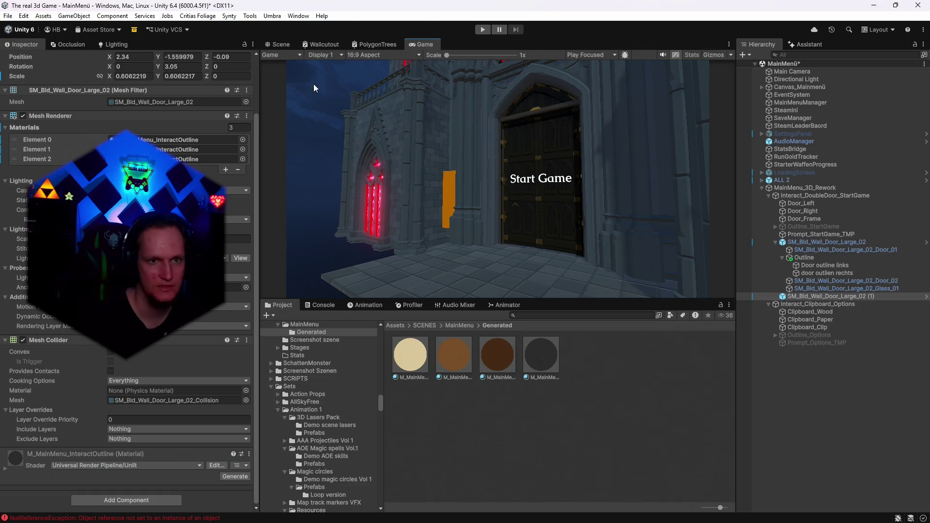
pyautogui.click(277, 45)
pyautogui.moveTo(571, 203)
pyautogui.mouseDown()
pyautogui.moveTo(591, 197)
pyautogui.moveTo(501, 235)
pyautogui.mouseUp()
pyautogui.moveTo(513, 227); pyautogui.dragTo(644, 170)
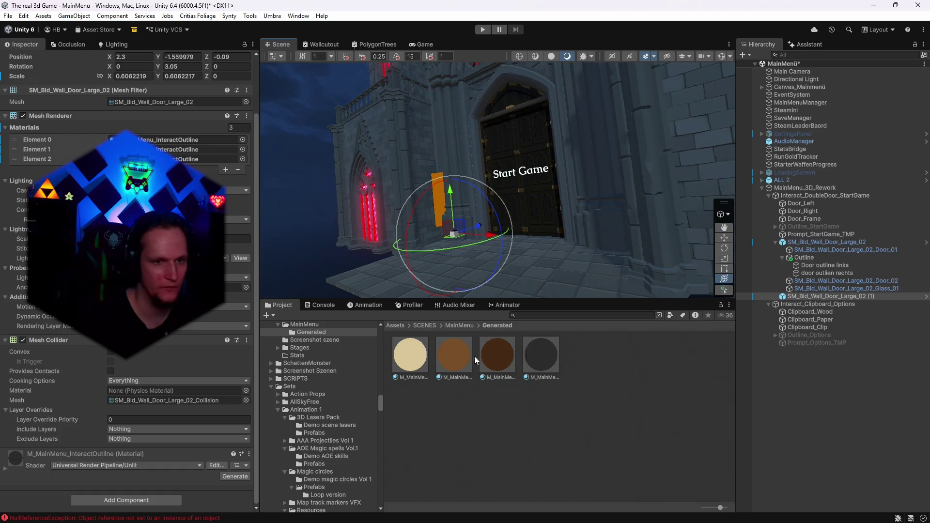
pyautogui.hotkey('ctrl', 'd')
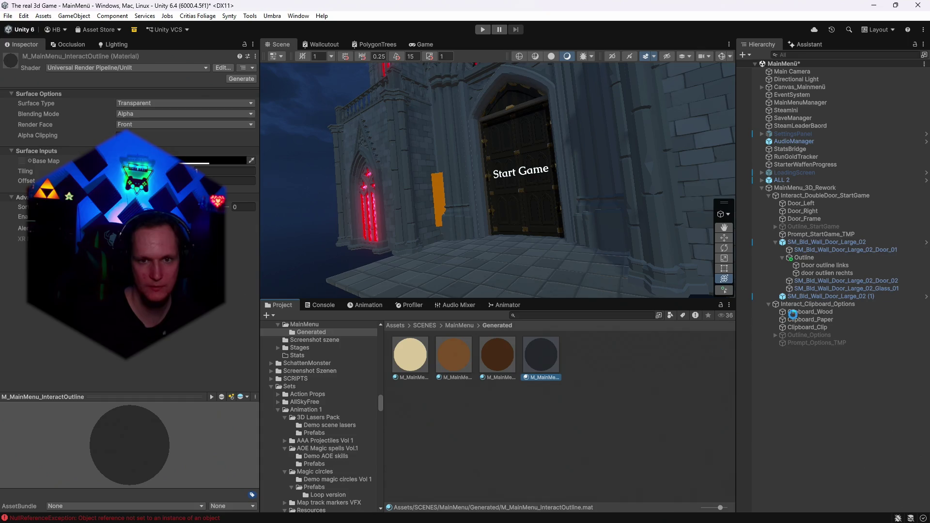
# - Apply the new outline material copy to the door wall copy, set it to white with alpha 183, and preview it
pyautogui.click(817, 297)
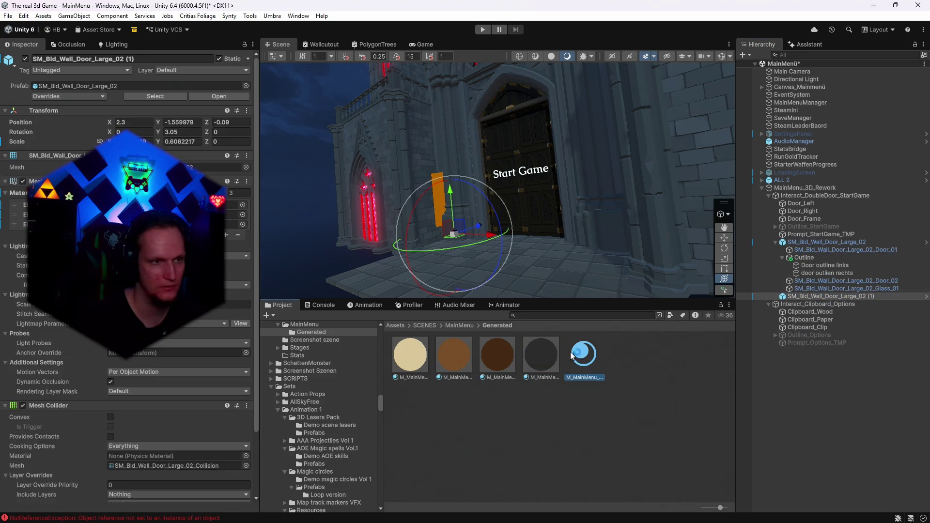
pyautogui.moveTo(523, 342); pyautogui.dragTo(233, 215)
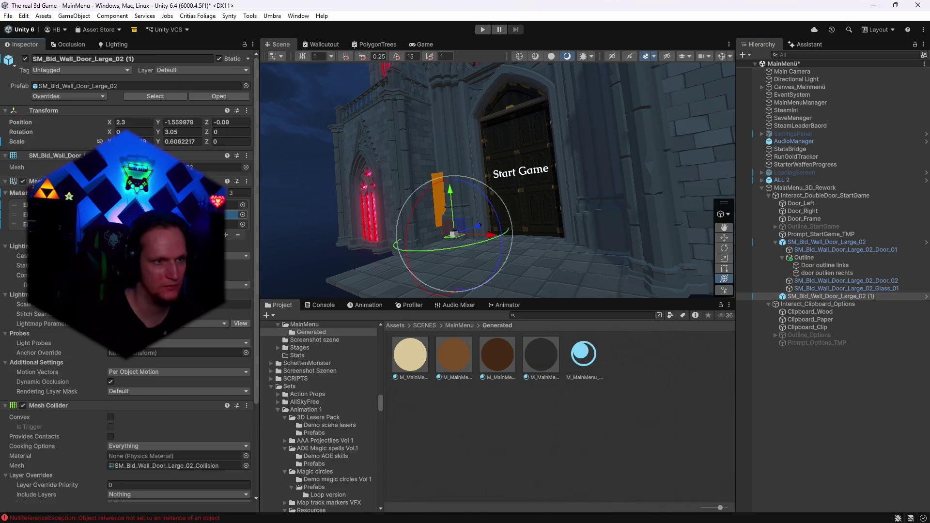
pyautogui.click(582, 367)
pyautogui.click(233, 160)
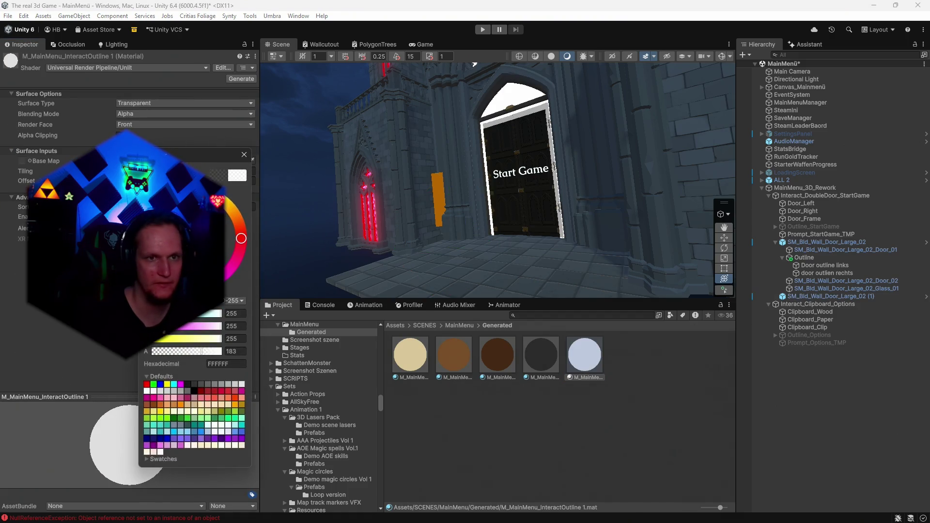
pyautogui.click(415, 44)
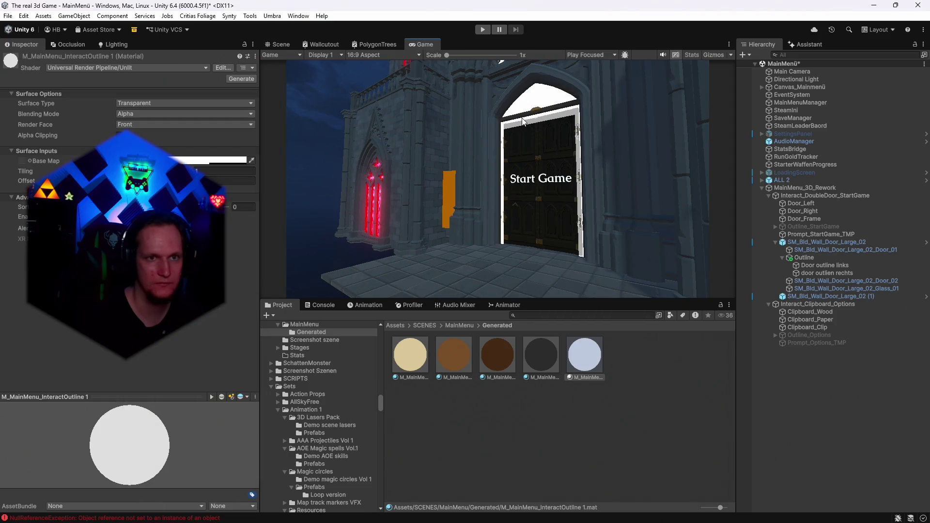
pyautogui.click(277, 44)
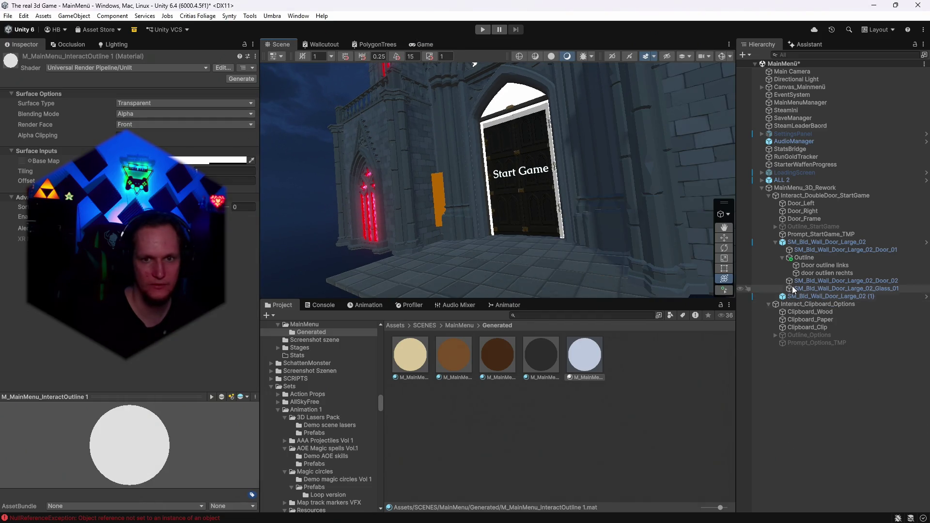
# - Nudge SM_Bld_Wall_Door_Large_02 (1) along depth with Game view checks, then delete it
pyautogui.click(805, 297)
pyautogui.moveTo(478, 225); pyautogui.dragTo(480, 229)
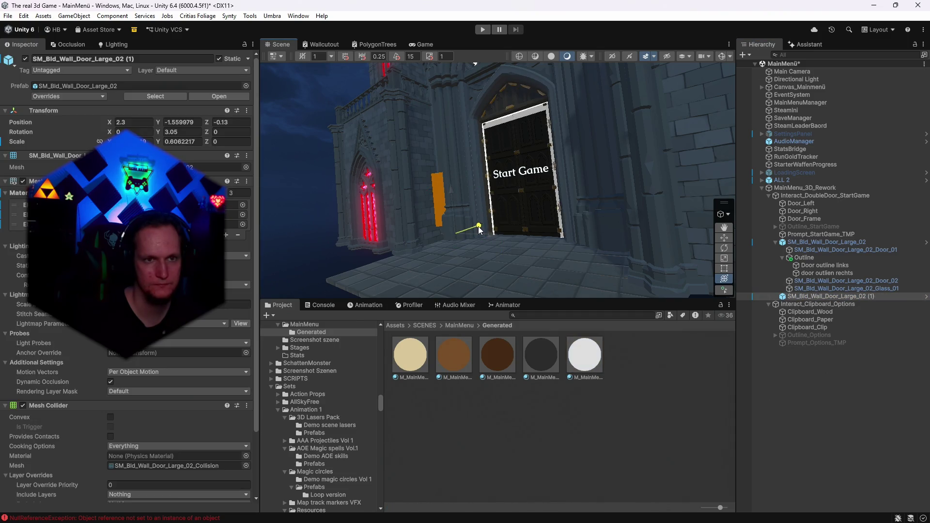
pyautogui.click(425, 44)
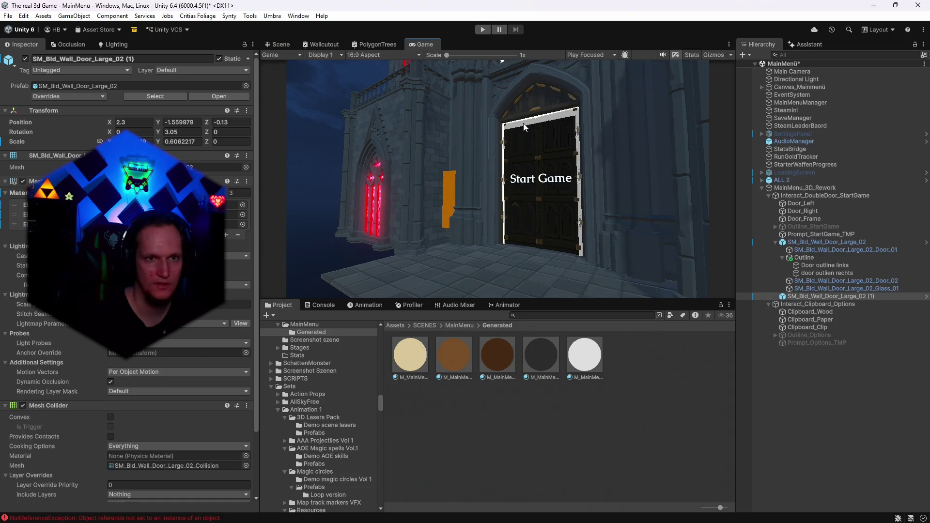
pyautogui.click(278, 44)
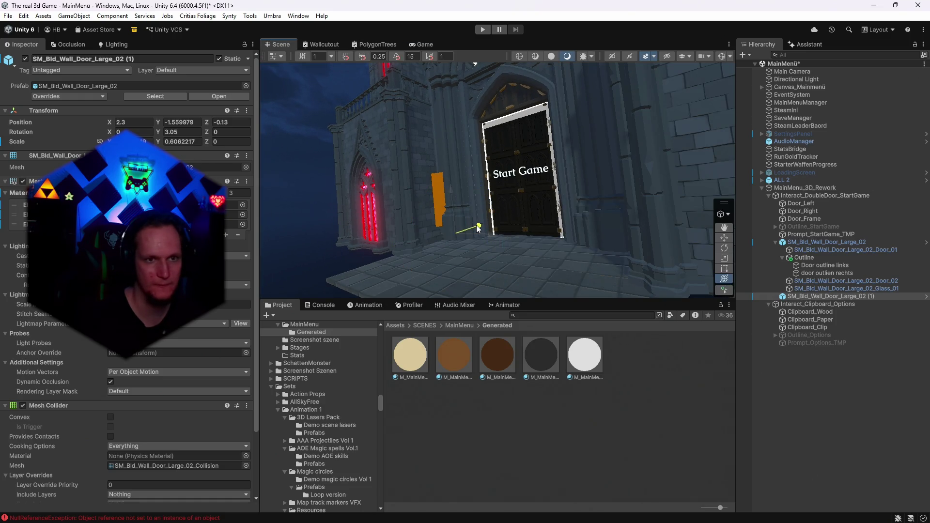
pyautogui.moveTo(475, 231); pyautogui.dragTo(477, 230)
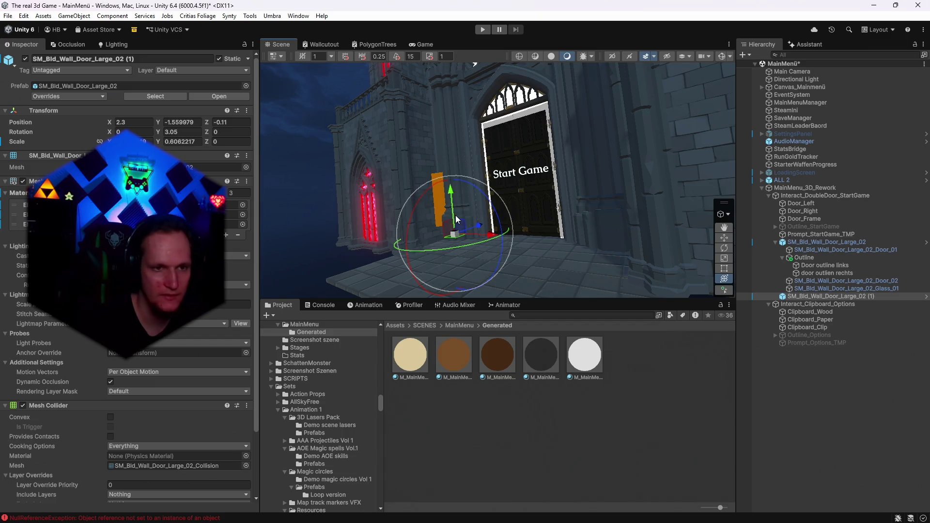
pyautogui.moveTo(455, 219); pyautogui.dragTo(482, 230)
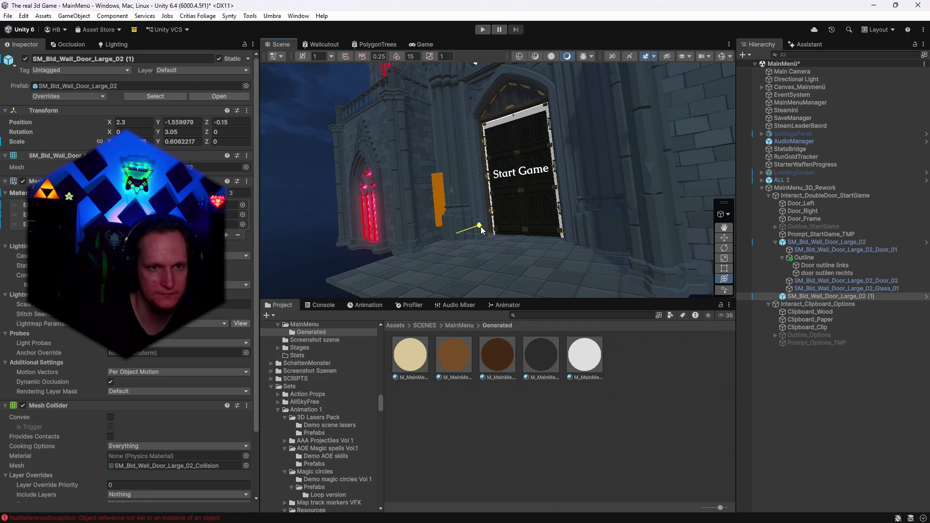
pyautogui.click(411, 46)
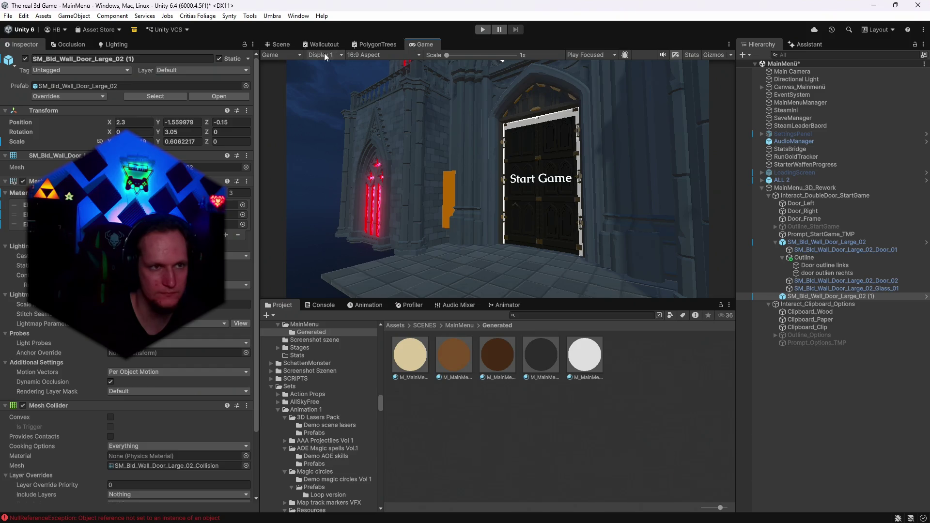
pyautogui.click(290, 46)
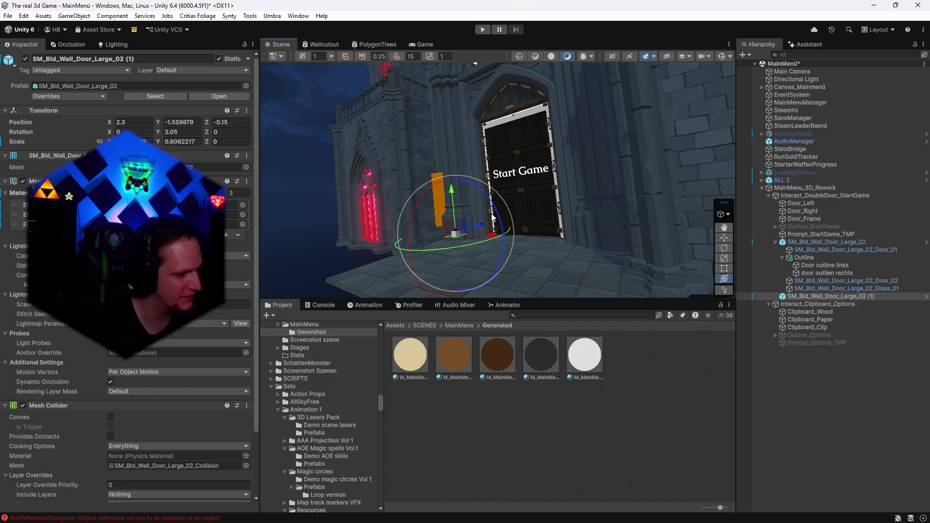
pyautogui.moveTo(479, 226)
pyautogui.mouseDown()
pyautogui.moveTo(434, 240)
pyautogui.moveTo(309, 249)
pyautogui.moveTo(487, 233)
pyautogui.mouseUp()
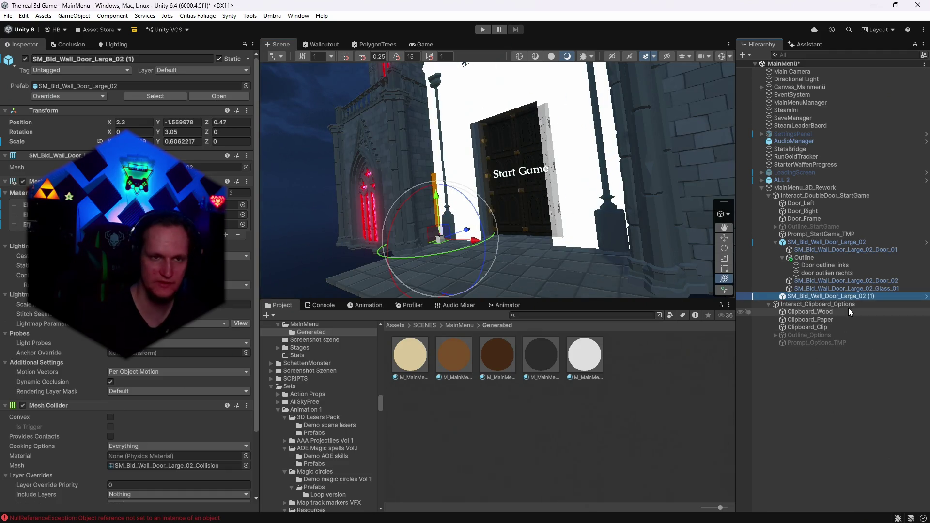
pyautogui.press('Delete')
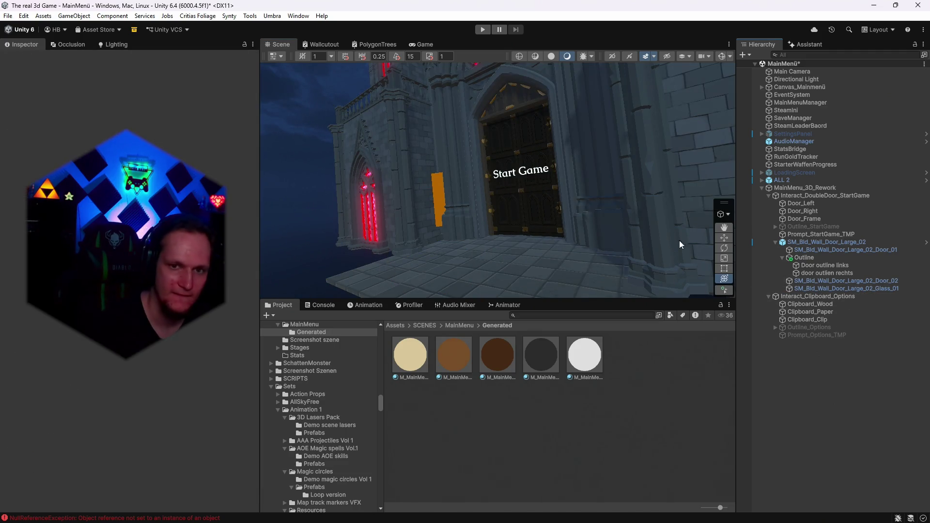
# - Widen the Door outline links object slightly with the Rect Tool
pyautogui.click(816, 265)
pyautogui.moveTo(521, 191); pyautogui.dragTo(593, 250)
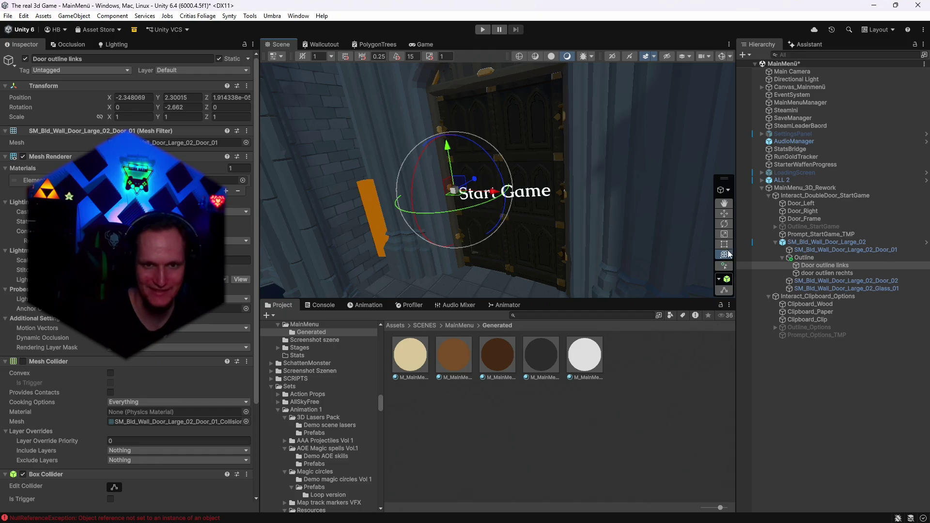
pyautogui.click(725, 235)
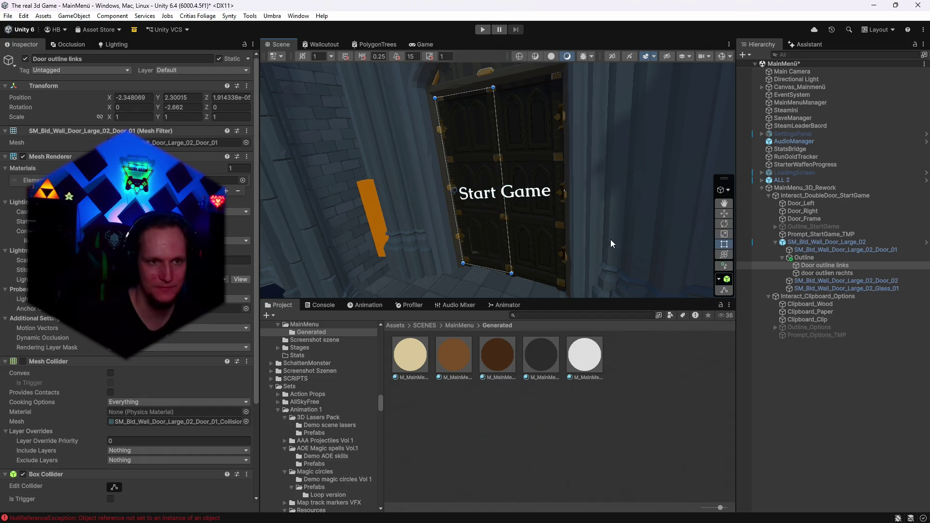
pyautogui.press('f')
pyautogui.moveTo(488, 199)
pyautogui.mouseDown()
pyautogui.moveTo(479, 199)
pyautogui.moveTo(491, 199)
pyautogui.mouseUp()
pyautogui.moveTo(565, 245); pyautogui.dragTo(632, 218)
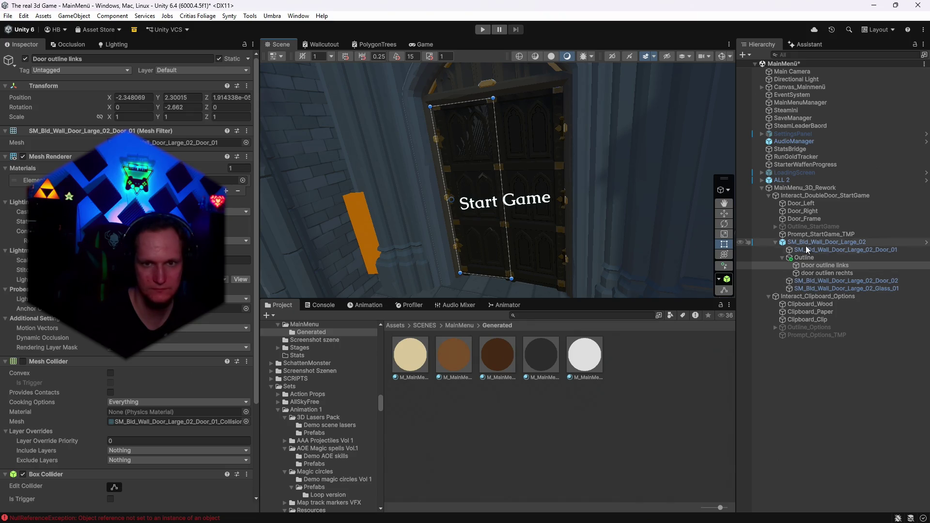
# - Inspect Door_Right from behind, then delete Door outline links and door outlien rechts
pyautogui.click(799, 212)
pyautogui.moveTo(625, 194)
pyautogui.mouseDown()
pyautogui.moveTo(418, 162)
pyautogui.moveTo(407, 149)
pyautogui.moveTo(368, 150)
pyautogui.moveTo(398, 146)
pyautogui.moveTo(321, 145)
pyautogui.moveTo(312, 170)
pyautogui.moveTo(535, 170)
pyautogui.mouseUp()
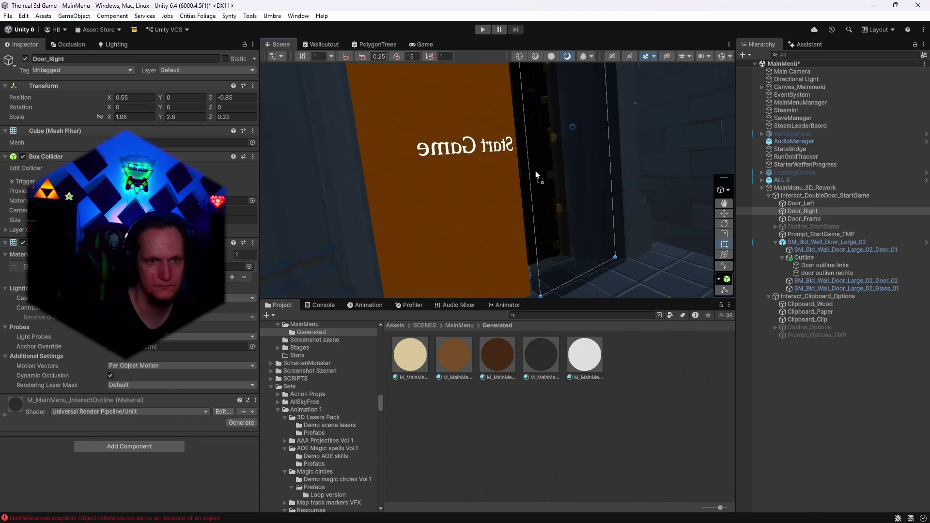
pyautogui.moveTo(452, 228)
pyautogui.mouseDown()
pyautogui.moveTo(452, 214)
pyautogui.moveTo(504, 207)
pyautogui.moveTo(812, 226)
pyautogui.mouseUp()
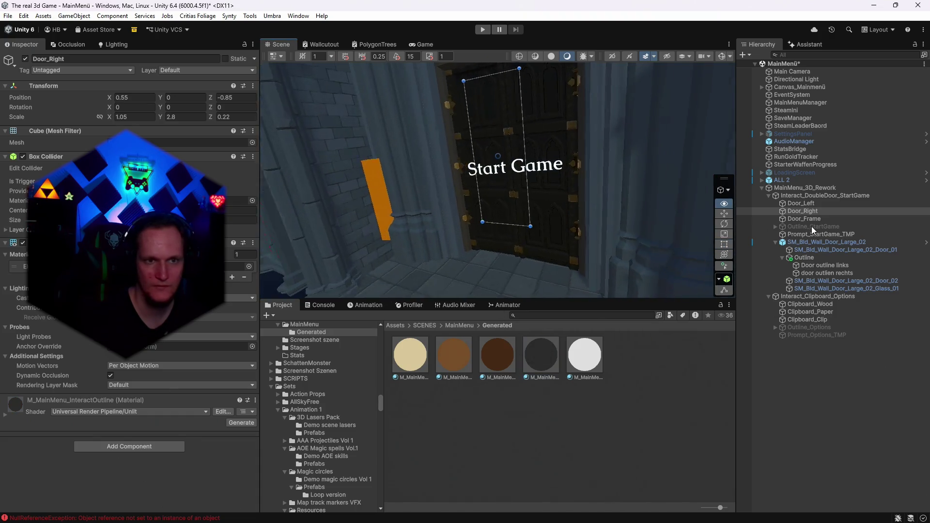
pyautogui.click(812, 266)
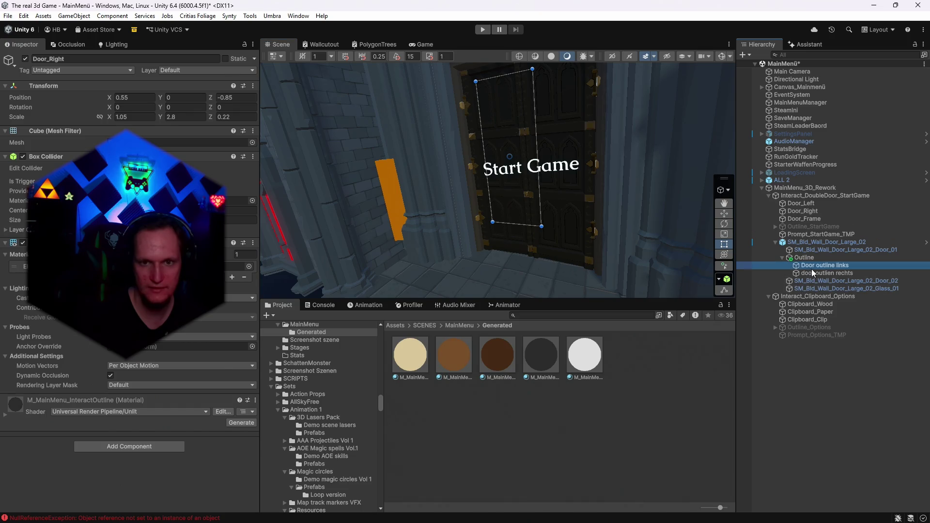
pyautogui.keyDown('shift'); pyautogui.click(813, 272); pyautogui.keyUp('shift')
pyautogui.press('Delete')
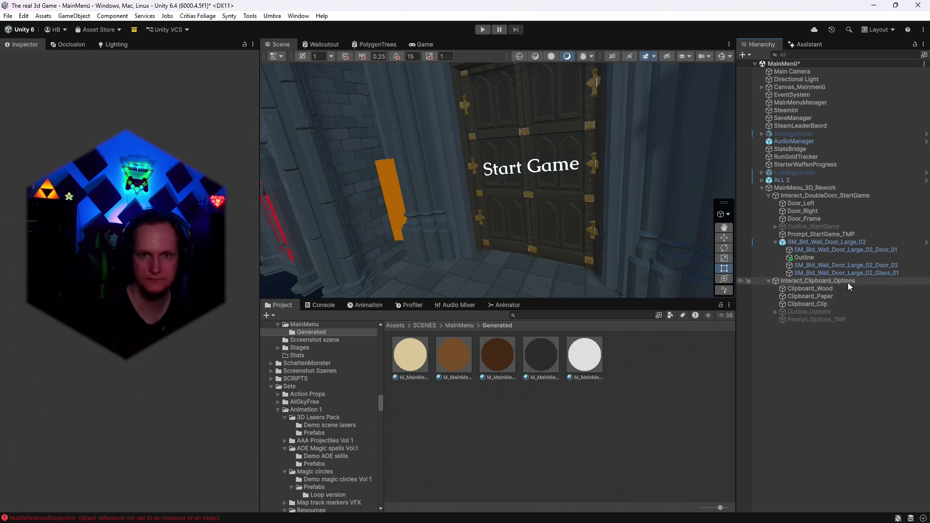
# - Move Door_Left and Door_Right under Outline and bring Door_Left in front of the wall
pyautogui.click(798, 212)
pyautogui.hotkey('shift', 'Up')
pyautogui.moveTo(804, 261); pyautogui.dragTo(804, 258)
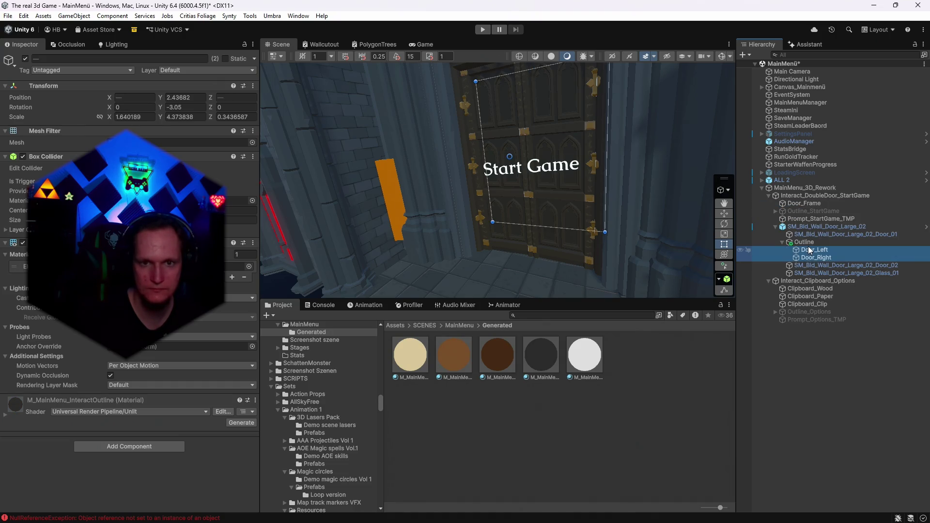
pyautogui.click(814, 250)
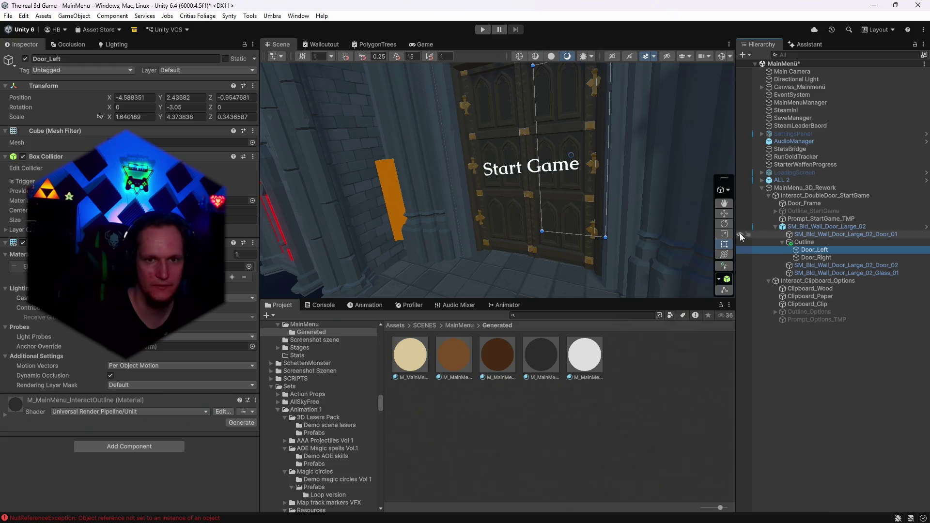
pyautogui.press('f')
pyautogui.click(726, 255)
pyautogui.moveTo(584, 165); pyautogui.dragTo(542, 193)
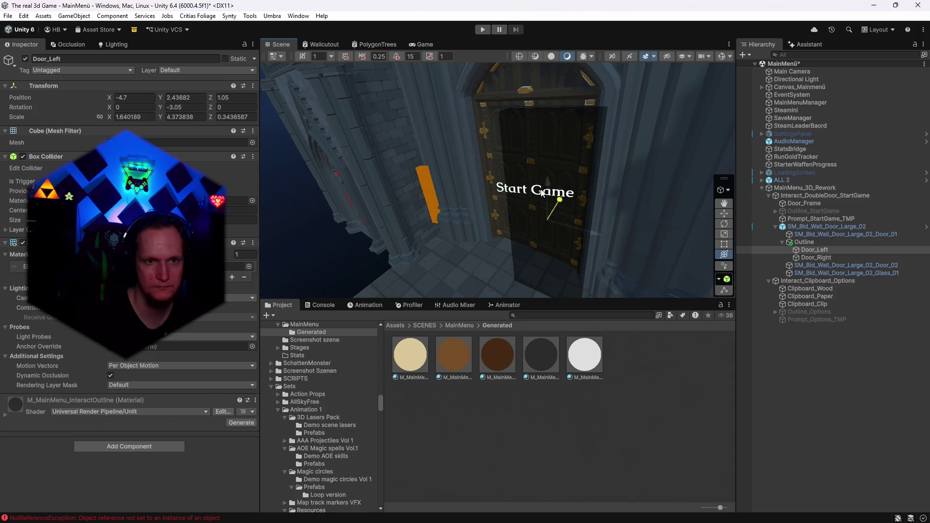
# - Shift Door_Right and Door_Left forward along depth in front of the doorway
pyautogui.keyDown('ctrl'); pyautogui.click(816, 258); pyautogui.keyUp('ctrl')
pyautogui.moveTo(541, 154)
pyautogui.mouseDown()
pyautogui.moveTo(525, 162)
pyautogui.moveTo(592, 172)
pyautogui.moveTo(627, 240)
pyautogui.moveTo(689, 179)
pyautogui.moveTo(619, 184)
pyautogui.mouseUp()
pyautogui.click(818, 258)
pyautogui.moveTo(673, 203); pyautogui.dragTo(663, 247)
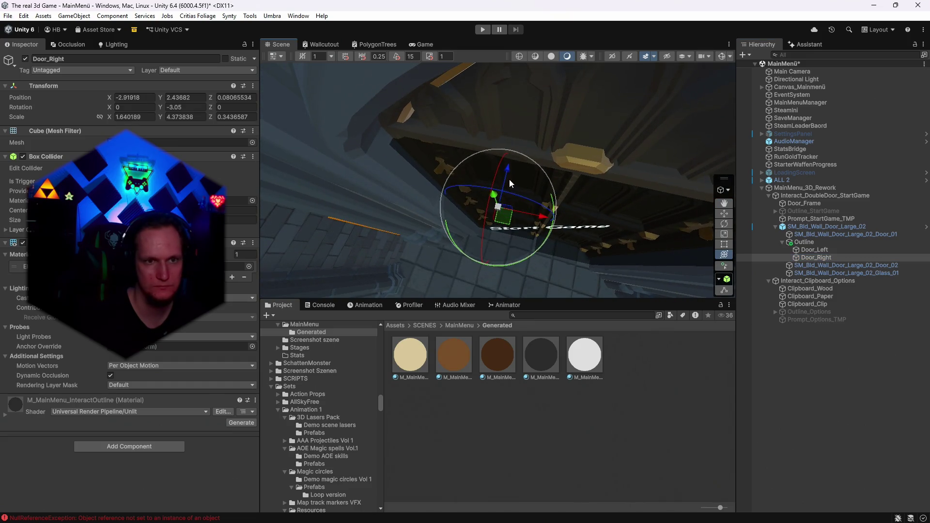
pyautogui.moveTo(511, 177); pyautogui.dragTo(498, 196)
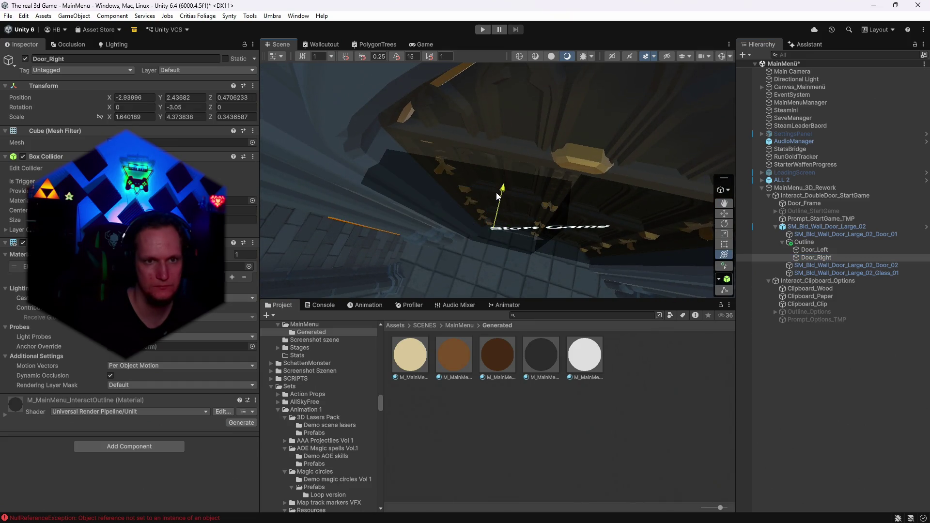
pyautogui.click(829, 249)
pyautogui.moveTo(601, 209)
pyautogui.mouseDown()
pyautogui.moveTo(599, 222)
pyautogui.moveTo(452, 234)
pyautogui.moveTo(412, 216)
pyautogui.moveTo(611, 286)
pyautogui.moveTo(577, 299)
pyautogui.mouseUp()
# - Frame both door panels and slide them sideways together
pyautogui.press('f')
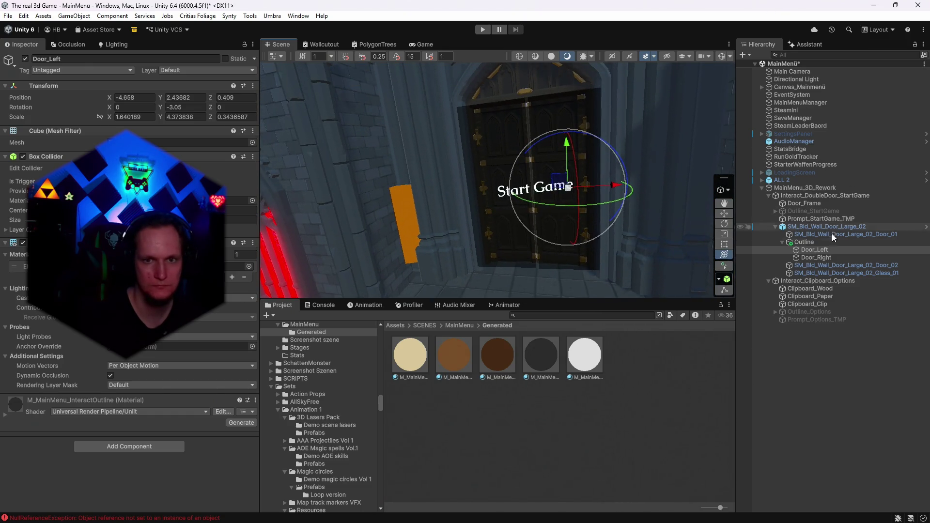
pyautogui.keyDown('ctrl'); pyautogui.click(816, 256); pyautogui.keyUp('ctrl')
pyautogui.press('f')
pyautogui.moveTo(598, 187); pyautogui.dragTo(537, 166)
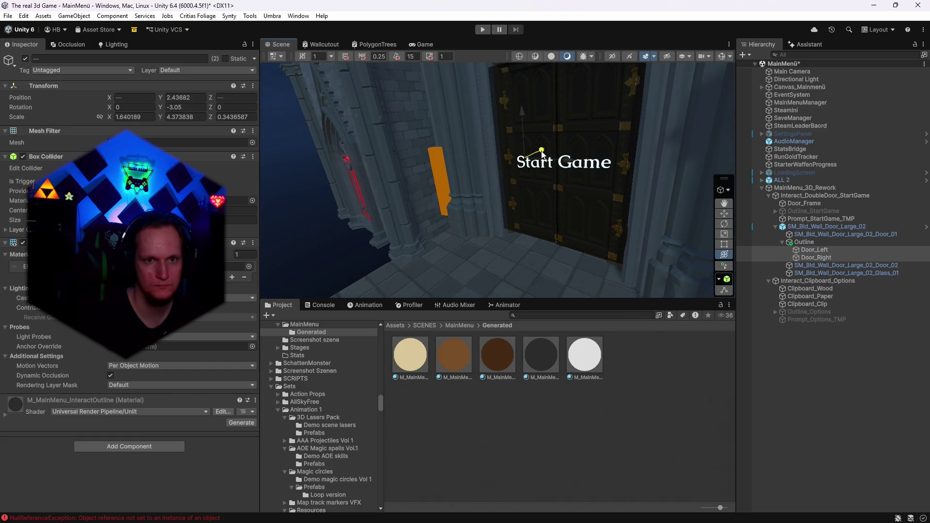
pyautogui.press('f')
pyautogui.moveTo(546, 207); pyautogui.dragTo(547, 204)
# - Stretch Door_Right and Door_Left taller with the Rect Tool to fill the arched doorway
pyautogui.click(806, 260)
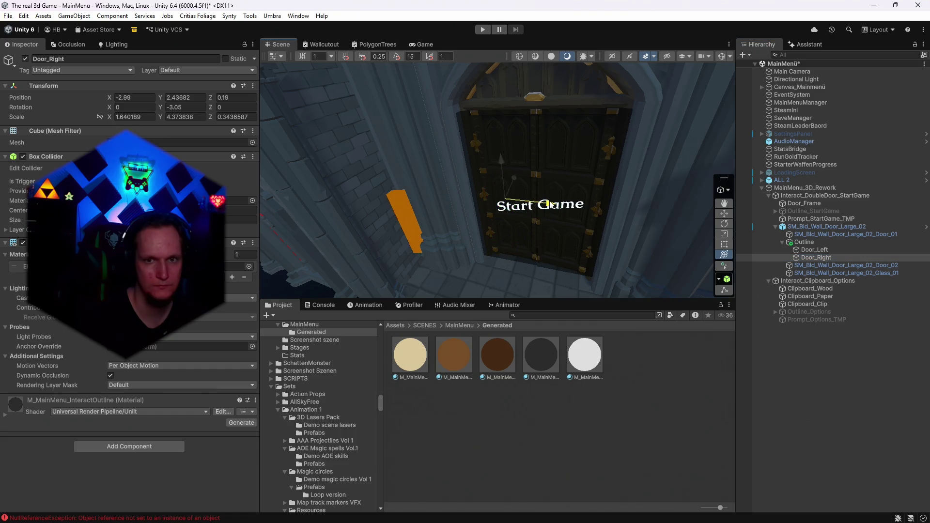
pyautogui.moveTo(596, 203)
pyautogui.mouseDown()
pyautogui.moveTo(538, 147)
pyautogui.moveTo(551, 212)
pyautogui.mouseUp()
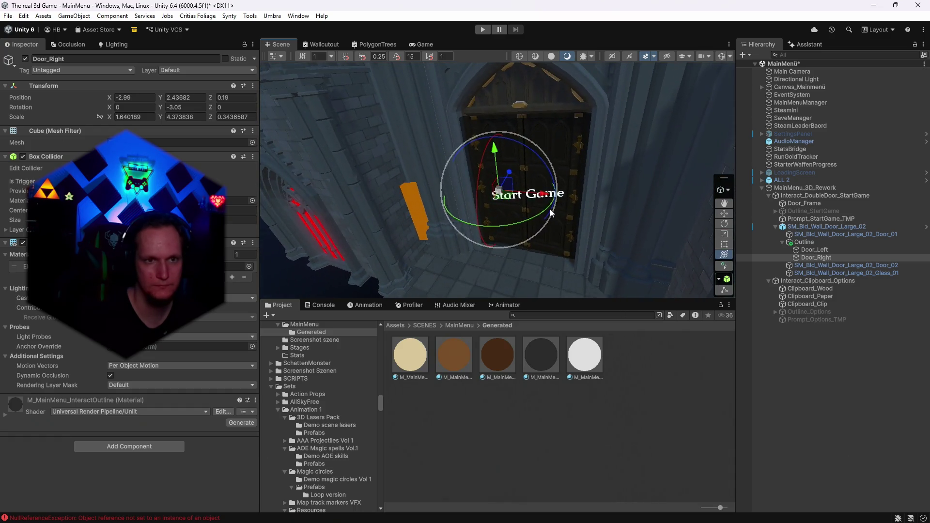
pyautogui.press('t')
pyautogui.moveTo(480, 99)
pyautogui.mouseDown()
pyautogui.moveTo(477, 65)
pyautogui.moveTo(476, 85)
pyautogui.mouseUp()
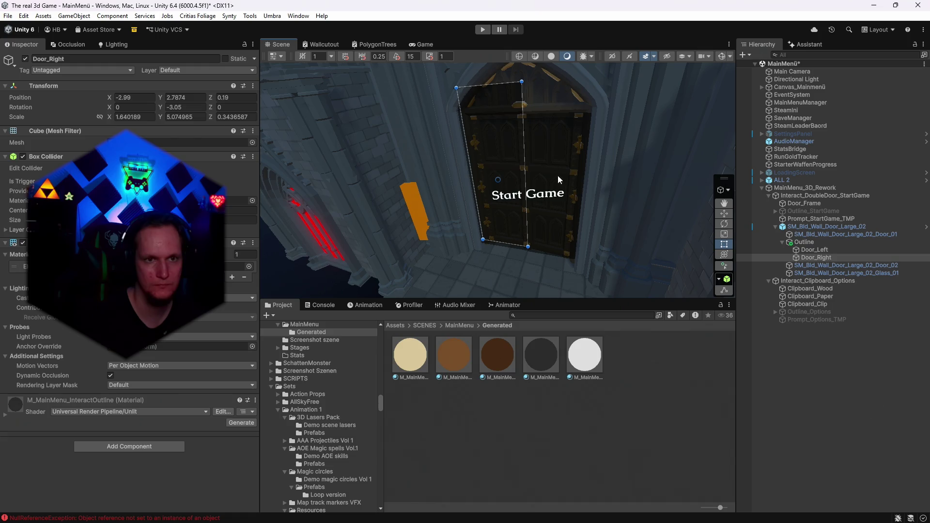
pyautogui.click(806, 250)
pyautogui.moveTo(560, 114); pyautogui.dragTo(554, 82)
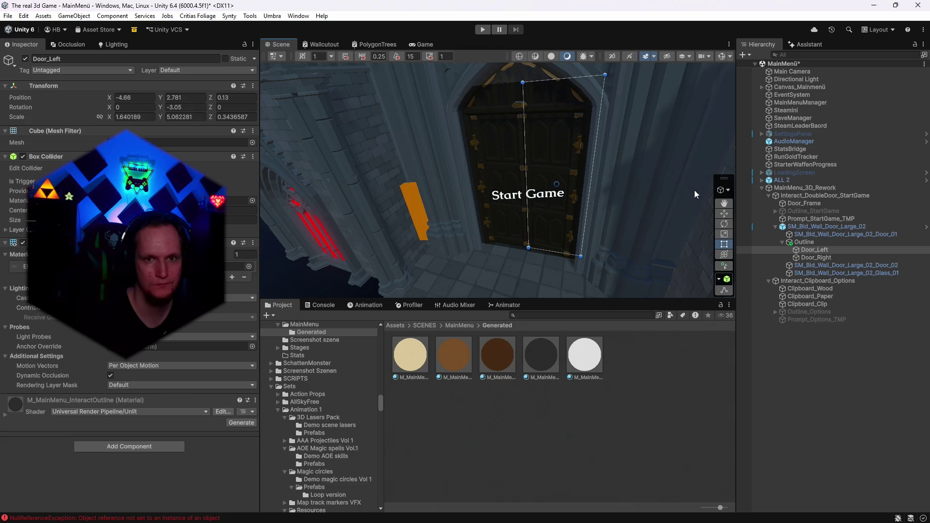
pyautogui.keyDown('ctrl'); pyautogui.click(816, 257); pyautogui.keyUp('ctrl')
pyautogui.press('f')
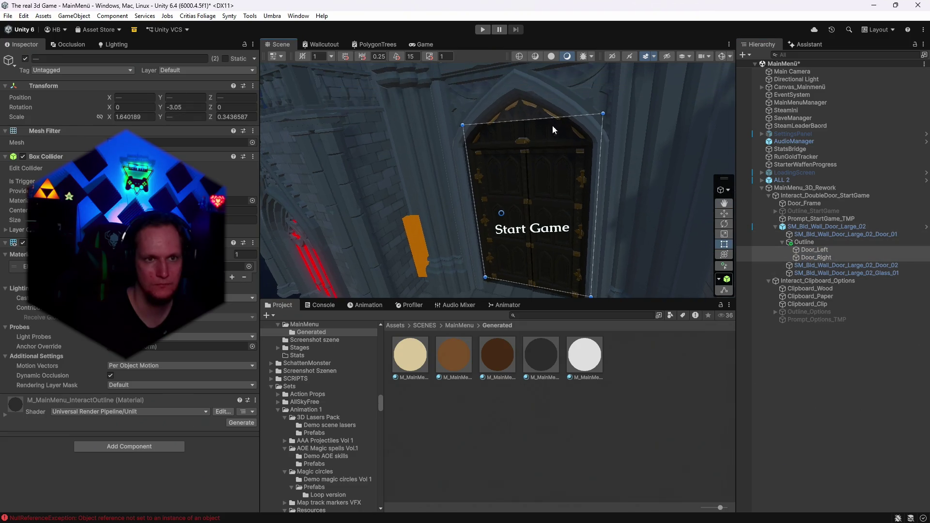
pyautogui.moveTo(535, 118); pyautogui.dragTo(532, 89)
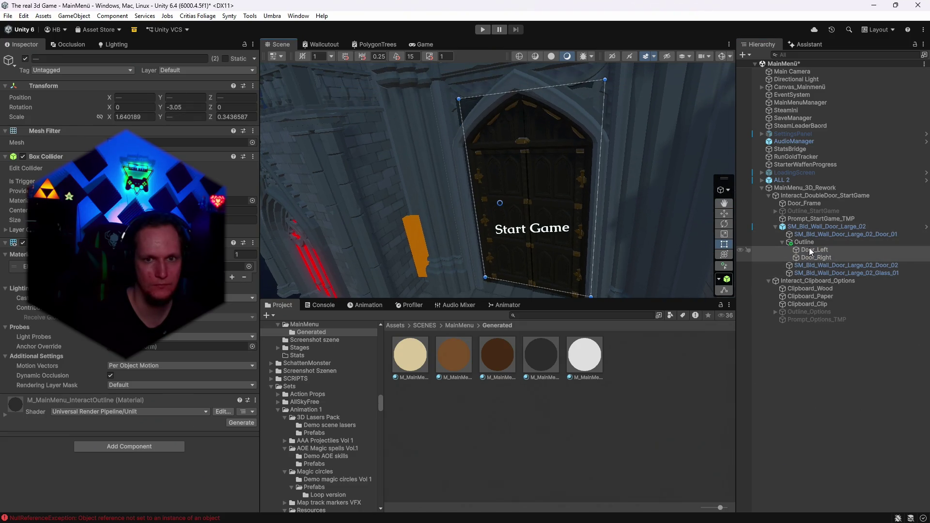
# - Rotate the door panels to Y -2.27 to line up with the doorway and preview in the Game view
pyautogui.click(724, 255)
pyautogui.moveTo(612, 189)
pyautogui.mouseDown()
pyautogui.moveTo(517, 164)
pyautogui.moveTo(539, 237)
pyautogui.moveTo(526, 237)
pyautogui.mouseUp()
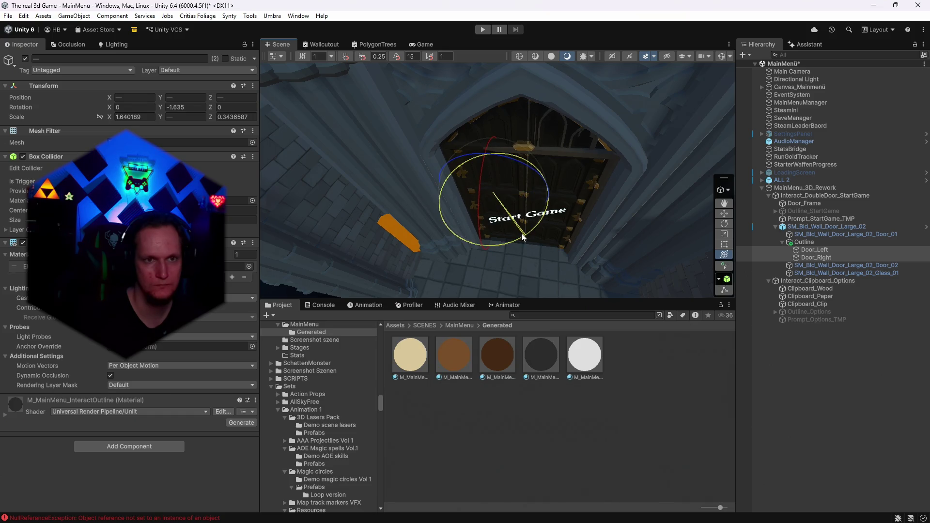
pyautogui.moveTo(524, 237); pyautogui.dragTo(428, 45)
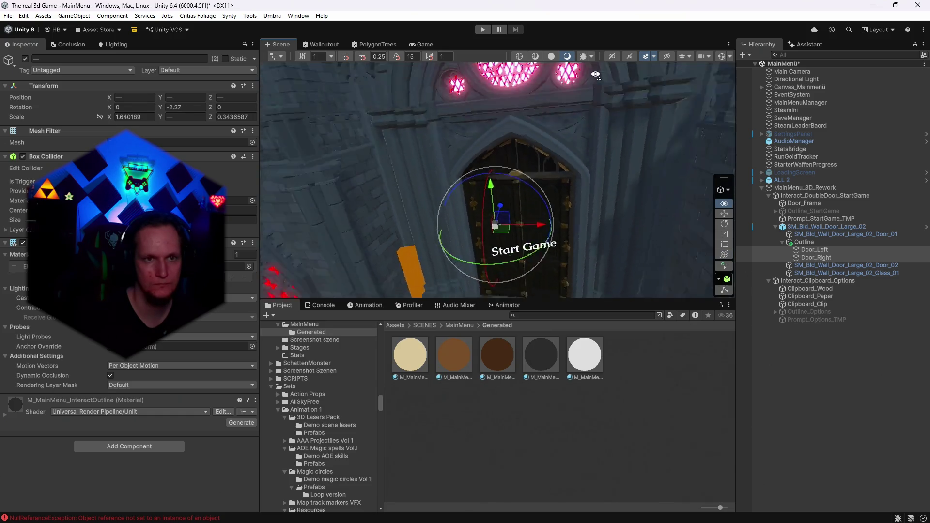
pyautogui.click(426, 45)
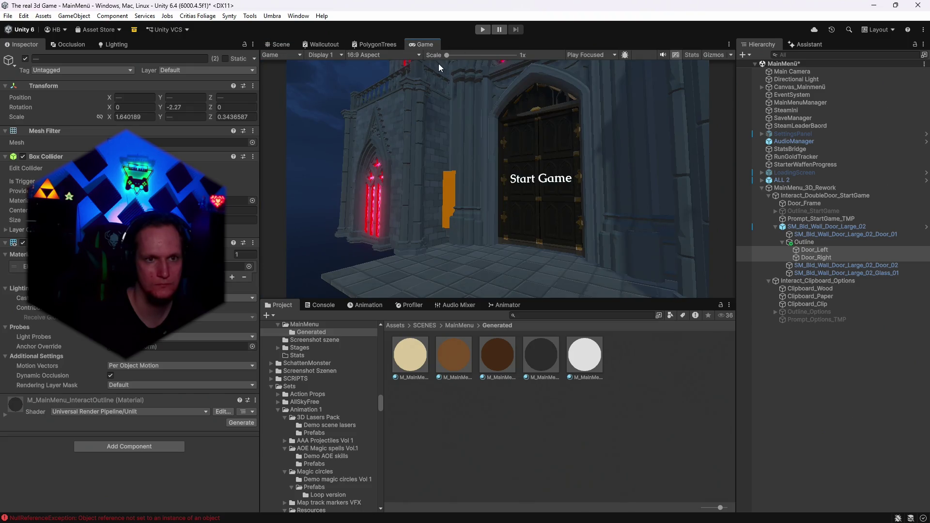
# - Nudge the door panels vertically, undo an accidental rotation, and preview the door in the Game view
pyautogui.click(279, 44)
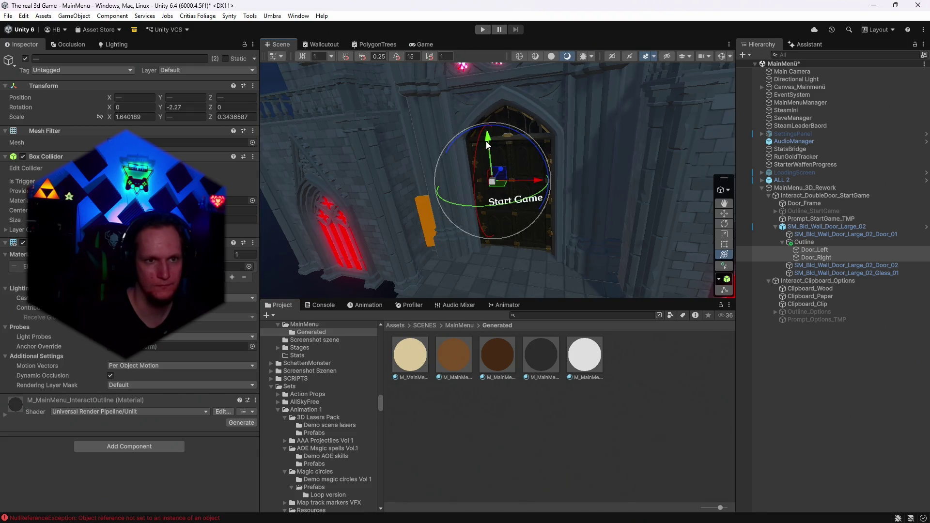
pyautogui.press('y')
pyautogui.moveTo(489, 164)
pyautogui.mouseDown()
pyautogui.moveTo(489, 156)
pyautogui.moveTo(489, 177)
pyautogui.moveTo(532, 182)
pyautogui.moveTo(536, 213)
pyautogui.mouseUp()
pyautogui.scroll(5, 583, 137)
pyautogui.press('f')
pyautogui.hotkey('ctrl', 'z')
pyautogui.moveTo(597, 161)
pyautogui.mouseDown()
pyautogui.moveTo(668, 173)
pyautogui.moveTo(670, 234)
pyautogui.moveTo(616, 236)
pyautogui.moveTo(472, 176)
pyautogui.moveTo(513, 178)
pyautogui.moveTo(473, 175)
pyautogui.mouseUp()
pyautogui.scroll(-3, 473, 175)
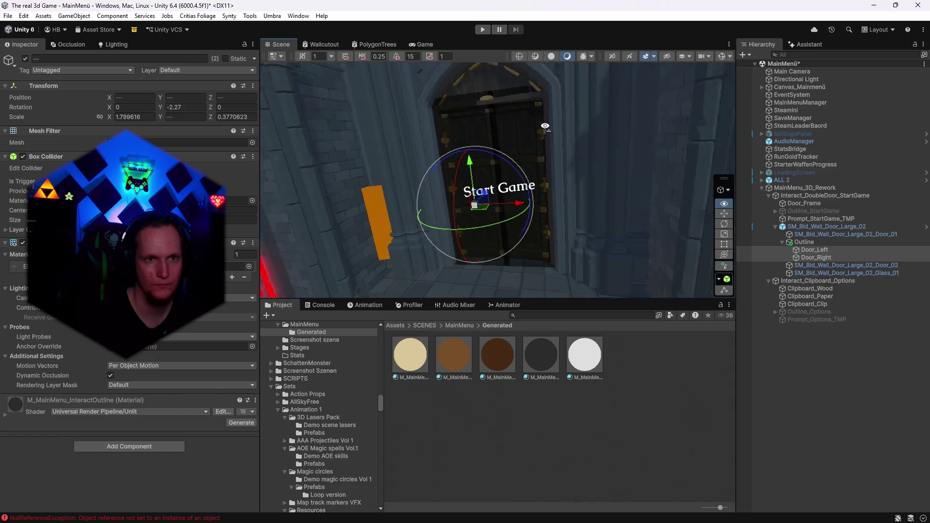
pyautogui.click(424, 45)
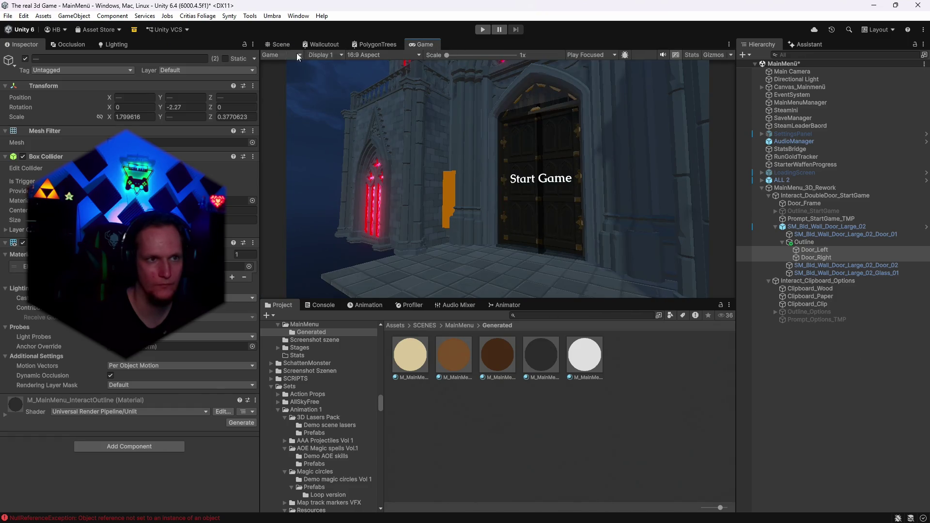
pyautogui.click(281, 44)
pyautogui.moveTo(574, 185); pyautogui.dragTo(780, 251)
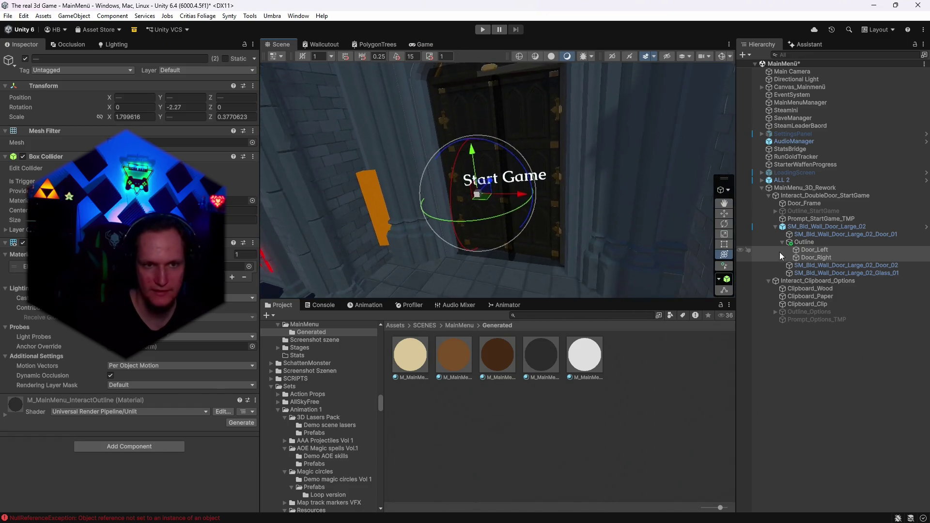
# - Deactivate Door_Right and widen Door_Left to Scale X 3.56 to cover both door leaves
pyautogui.click(833, 257)
pyautogui.click(25, 58)
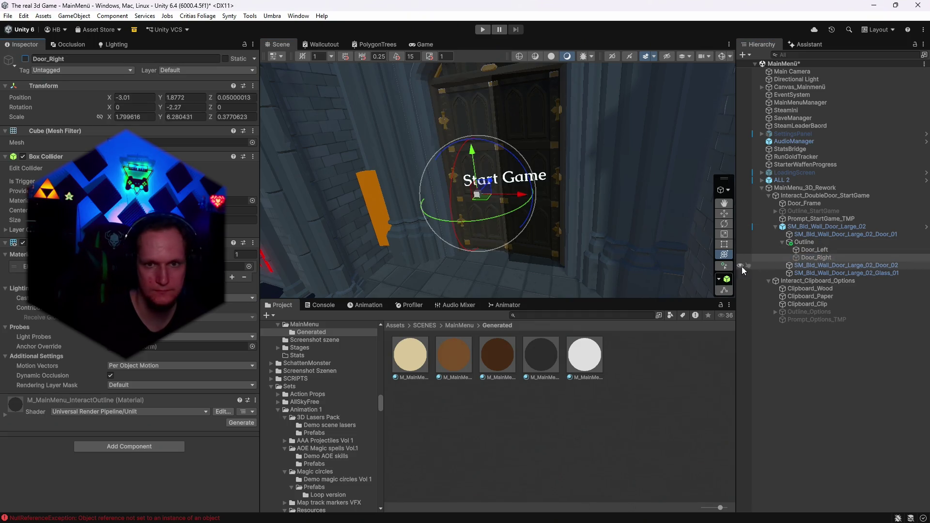
pyautogui.click(807, 251)
pyautogui.click(724, 244)
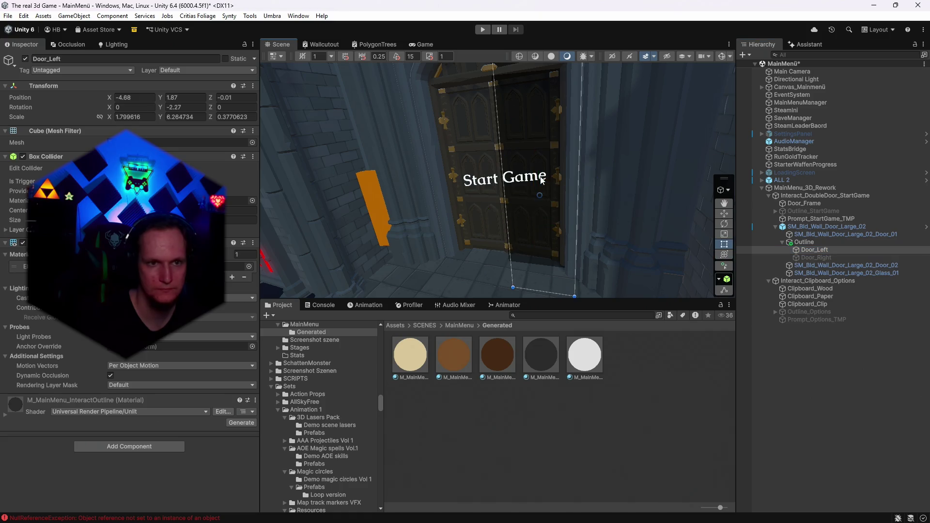
pyautogui.moveTo(502, 180)
pyautogui.mouseDown()
pyautogui.moveTo(436, 174)
pyautogui.moveTo(644, 141)
pyautogui.moveTo(555, 160)
pyautogui.moveTo(664, 203)
pyautogui.moveTo(665, 280)
pyautogui.moveTo(771, 246)
pyautogui.mouseUp()
# - Straighten Door_Left to rotation Y ≈0, lower it to Position Y 1.67, and check it in the Game view
pyautogui.click(724, 254)
pyautogui.moveTo(539, 247); pyautogui.dragTo(533, 248)
pyautogui.moveTo(578, 224)
pyautogui.mouseDown()
pyautogui.moveTo(615, 62)
pyautogui.moveTo(604, 45)
pyautogui.moveTo(562, 106)
pyautogui.mouseUp()
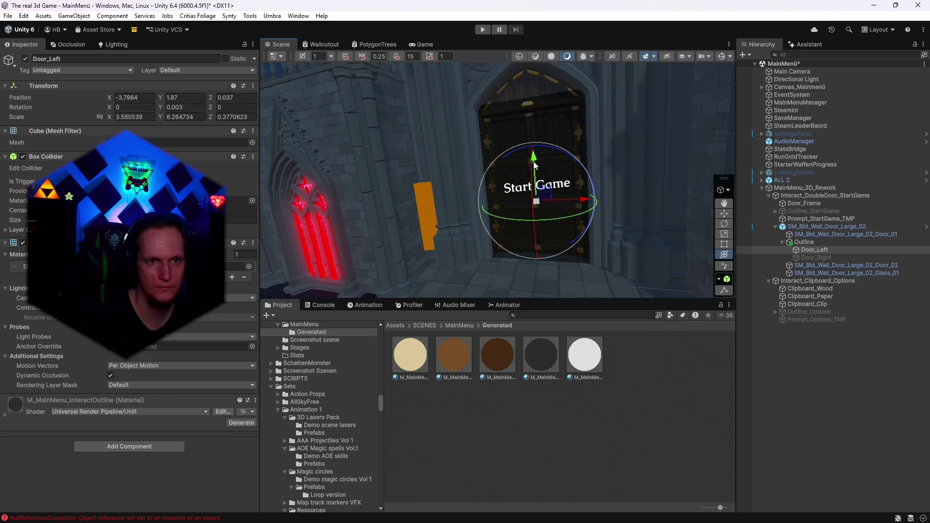
pyautogui.moveTo(534, 158); pyautogui.dragTo(533, 158)
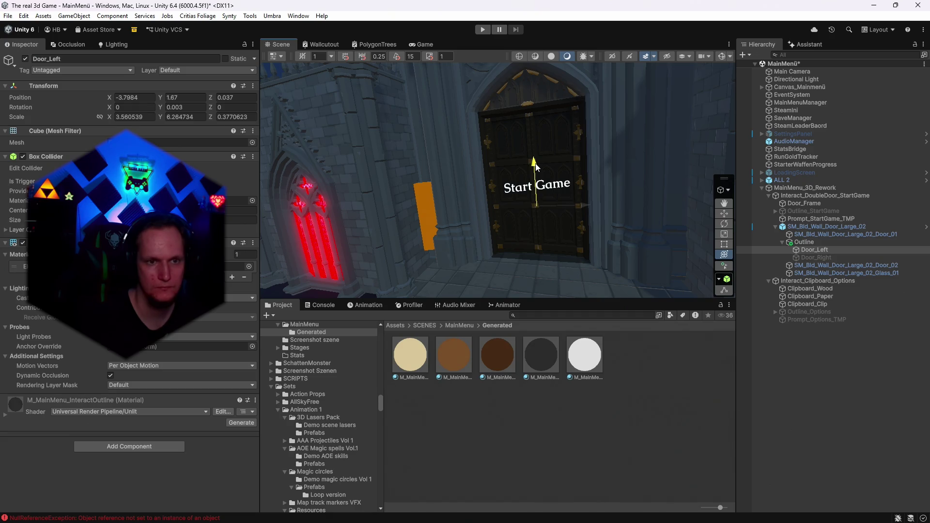
pyautogui.moveTo(535, 167); pyautogui.dragTo(535, 153)
pyautogui.click(425, 45)
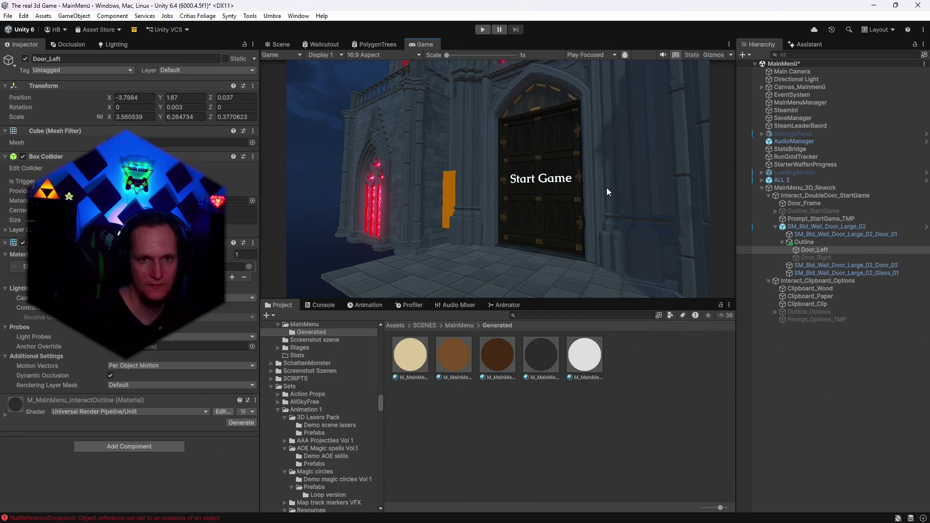
pyautogui.click(278, 44)
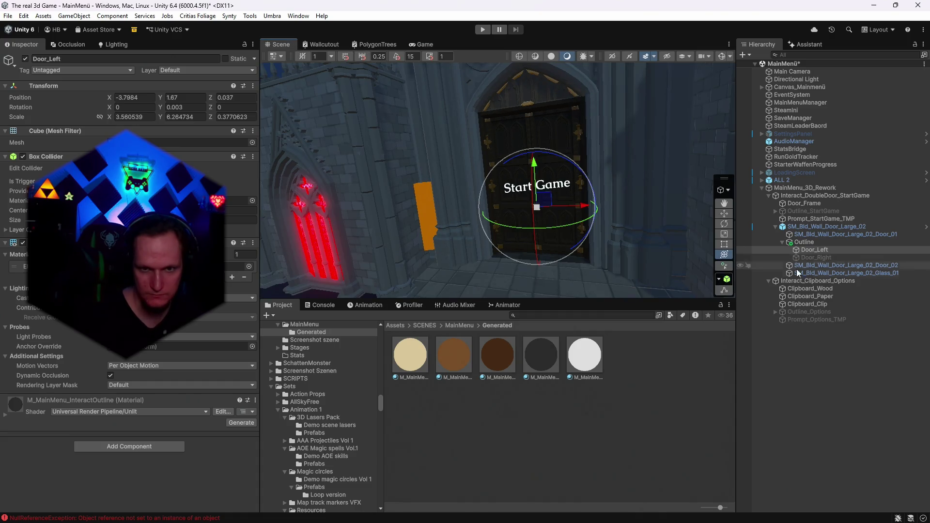
pyautogui.click(845, 233)
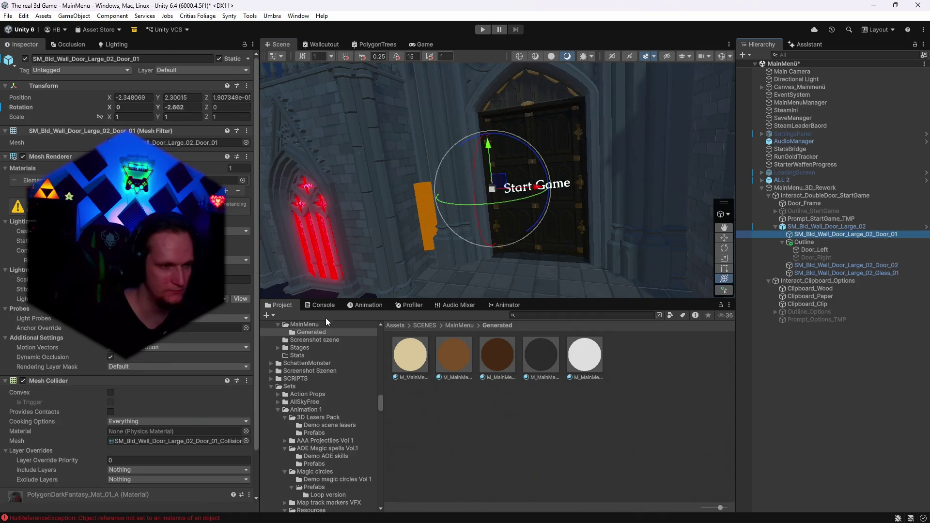
pyautogui.scroll(-2, 105, 452)
pyautogui.click(97, 491)
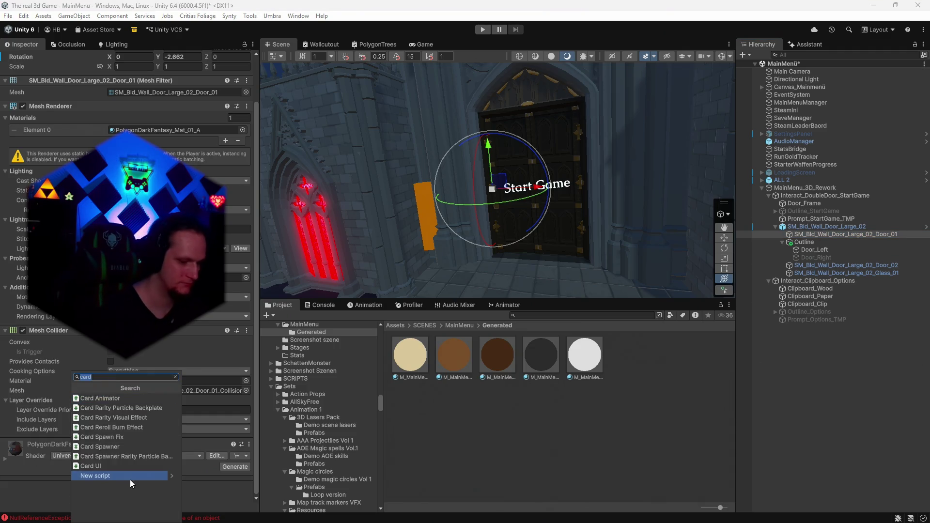
pyautogui.write('out')
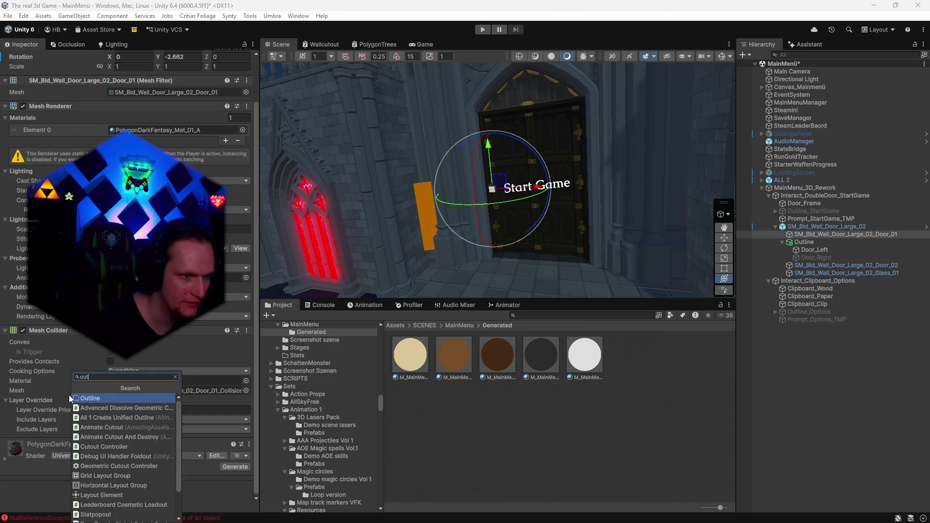
pyautogui.click(83, 394)
pyautogui.scroll(-2, 118, 412)
pyautogui.click(119, 412)
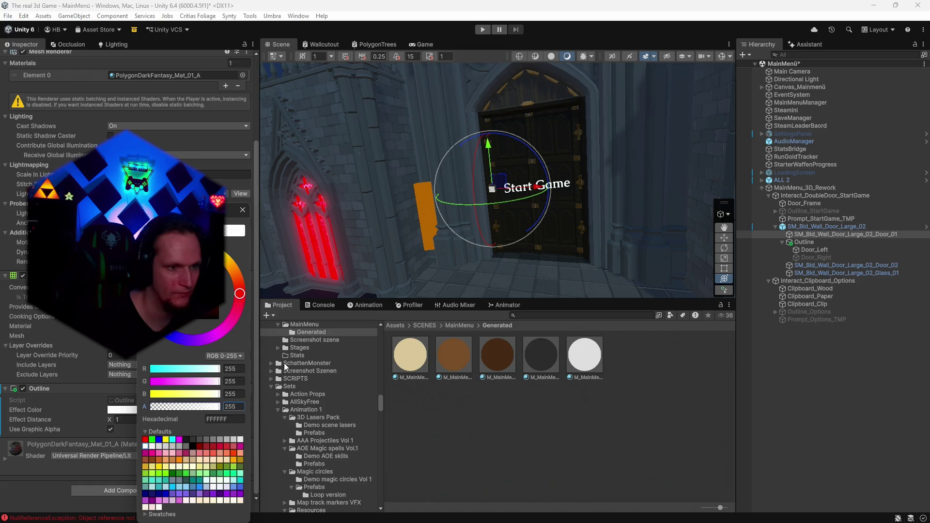
pyautogui.click(243, 209)
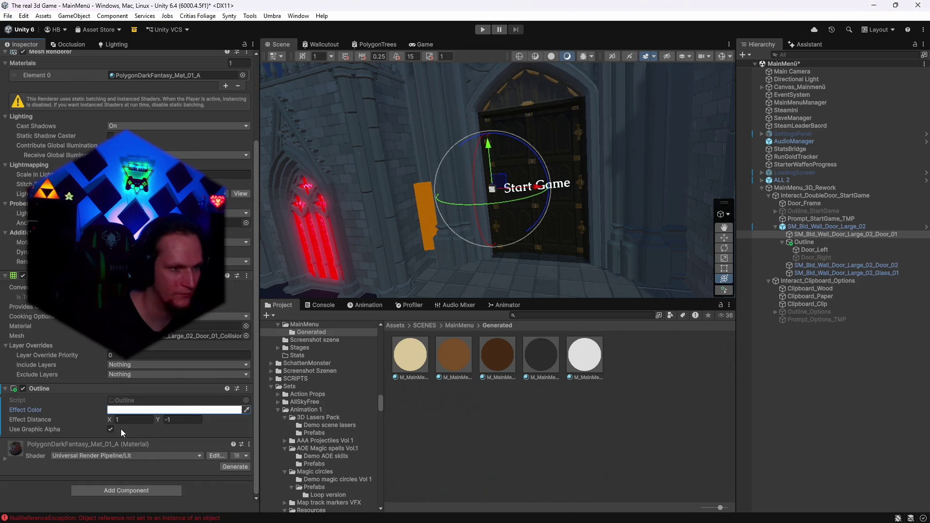
pyautogui.moveTo(157, 420)
pyautogui.mouseDown()
pyautogui.moveTo(228, 420)
pyautogui.moveTo(121, 424)
pyautogui.mouseUp()
pyautogui.scroll(1, 504, 288)
pyautogui.moveTo(504, 287)
pyautogui.mouseDown()
pyautogui.moveTo(547, 204)
pyautogui.moveTo(538, 237)
pyautogui.moveTo(557, 232)
pyautogui.mouseUp()
pyautogui.rightClick(41, 387)
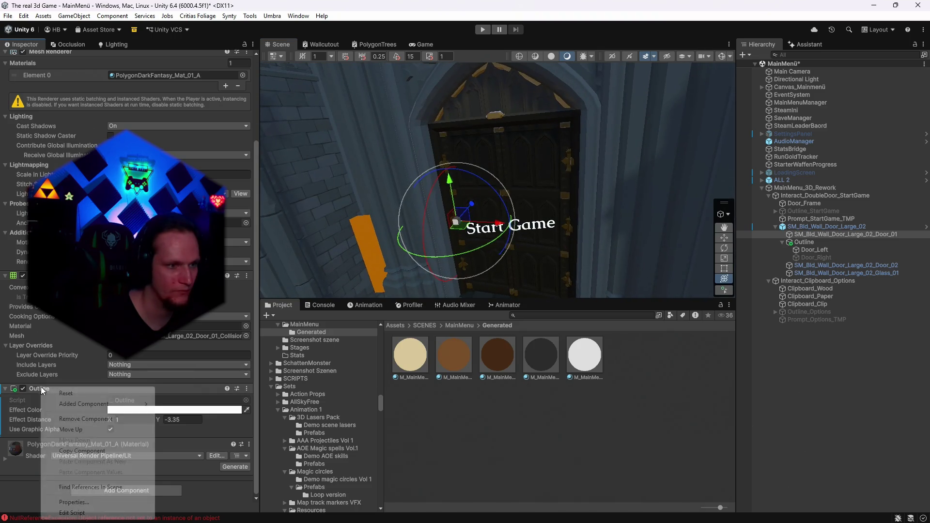
pyautogui.click(124, 418)
pyautogui.moveTo(627, 237)
pyautogui.mouseDown()
pyautogui.moveTo(556, 232)
pyautogui.moveTo(552, 161)
pyautogui.moveTo(541, 211)
pyautogui.mouseUp()
pyautogui.moveTo(462, 183); pyautogui.dragTo(463, 184)
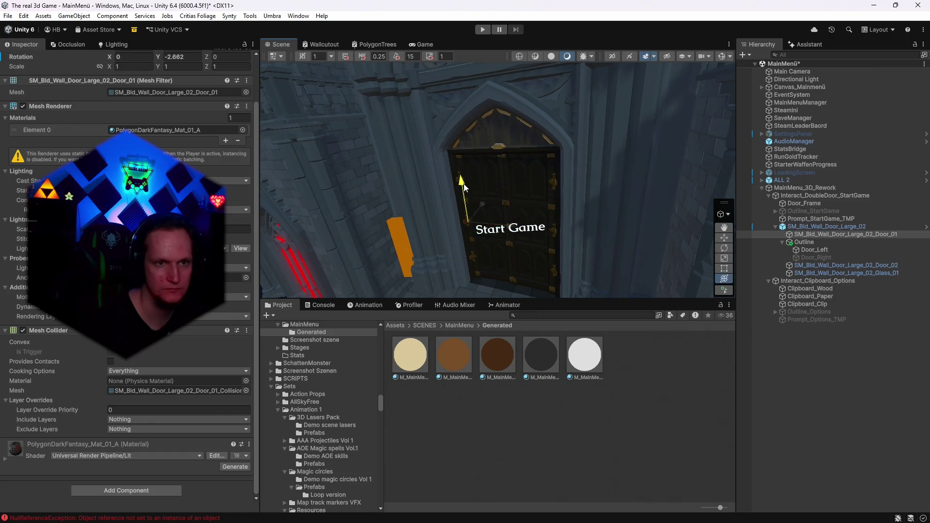
pyautogui.moveTo(473, 115); pyautogui.dragTo(472, 115)
pyautogui.hotkey('ctrl', 'z')
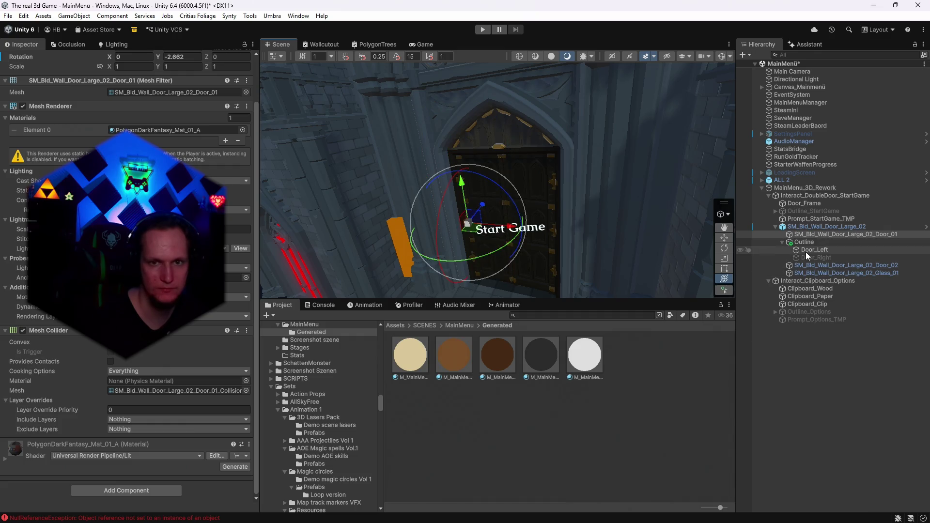
pyautogui.moveTo(573, 173)
pyautogui.mouseDown()
pyautogui.moveTo(546, 131)
pyautogui.moveTo(327, 323)
pyautogui.mouseUp()
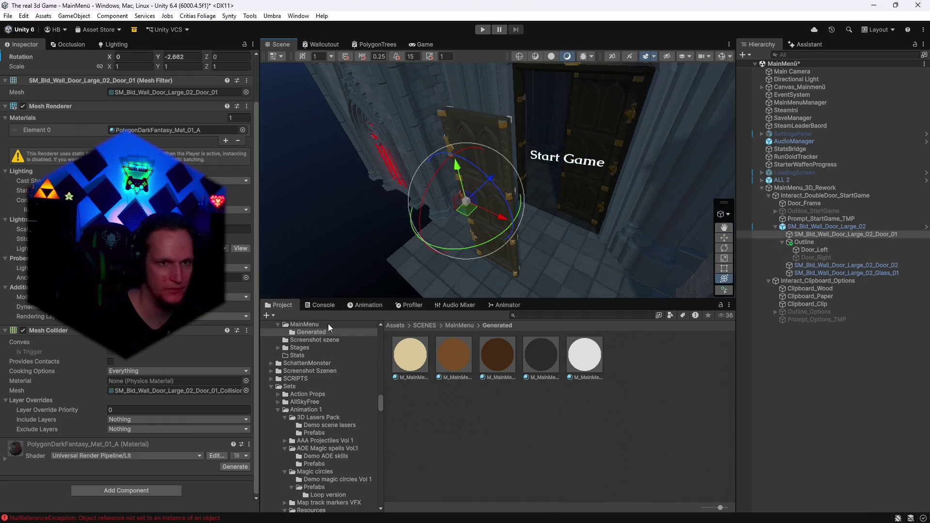
pyautogui.click(101, 489)
pyautogui.click(119, 474)
pyautogui.click(148, 410)
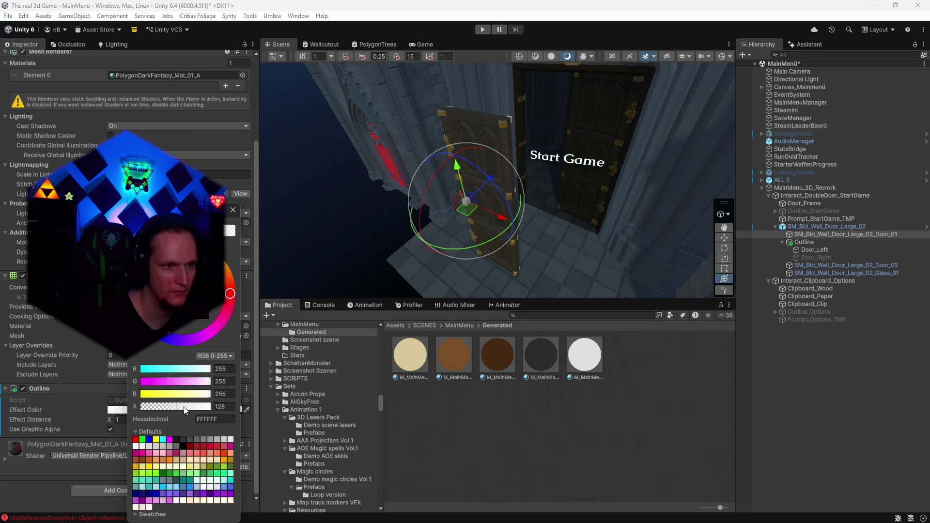
pyautogui.click(233, 210)
pyautogui.moveTo(110, 419); pyautogui.dragTo(193, 423)
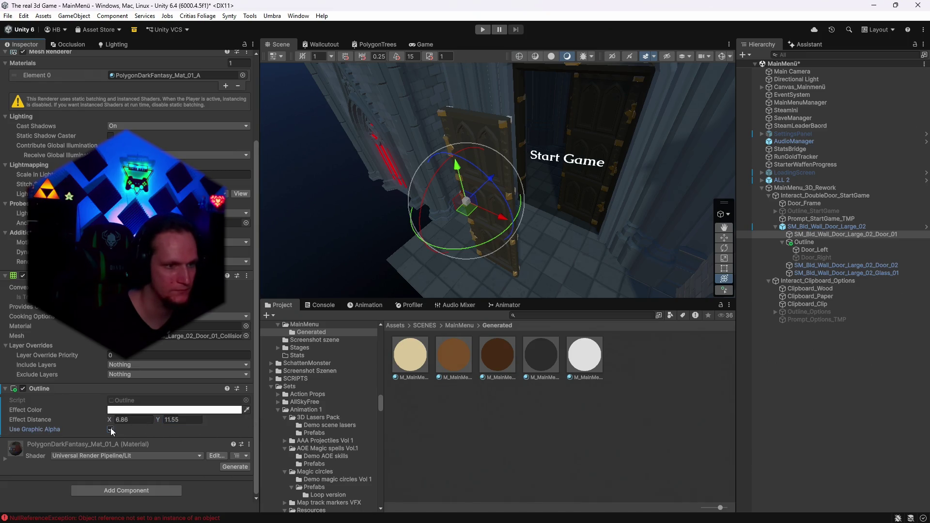
pyautogui.hotkey('ctrl', 'z')
pyautogui.moveTo(580, 291)
pyautogui.keyDown('alt'); pyautogui.mouseDown()
pyautogui.moveTo(633, 222)
pyautogui.moveTo(624, 210)
pyautogui.mouseUp(); pyautogui.keyUp('alt')
pyautogui.moveTo(484, 180)
pyautogui.mouseDown()
pyautogui.moveTo(630, 170)
pyautogui.moveTo(656, 197)
pyautogui.moveTo(670, 191)
pyautogui.moveTo(632, 190)
pyautogui.moveTo(781, 288)
pyautogui.mouseUp()
pyautogui.click(813, 250)
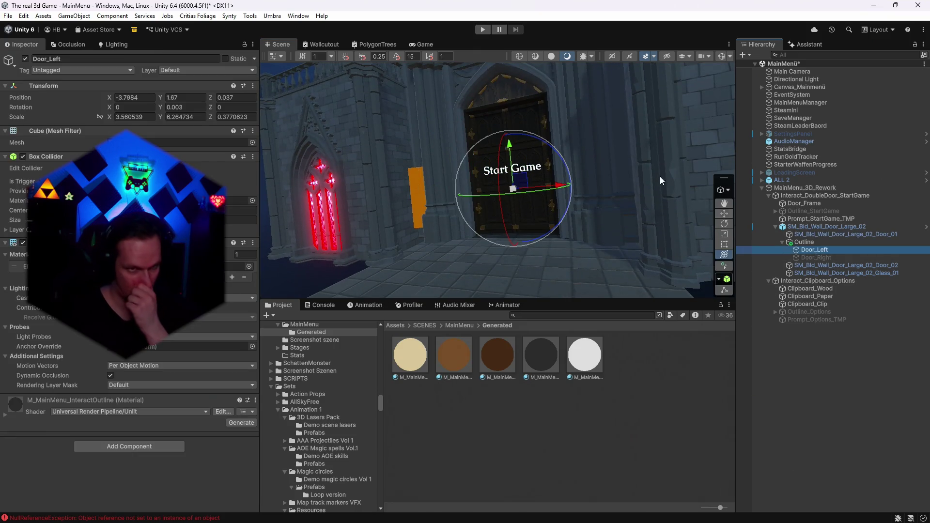
pyautogui.click(435, 45)
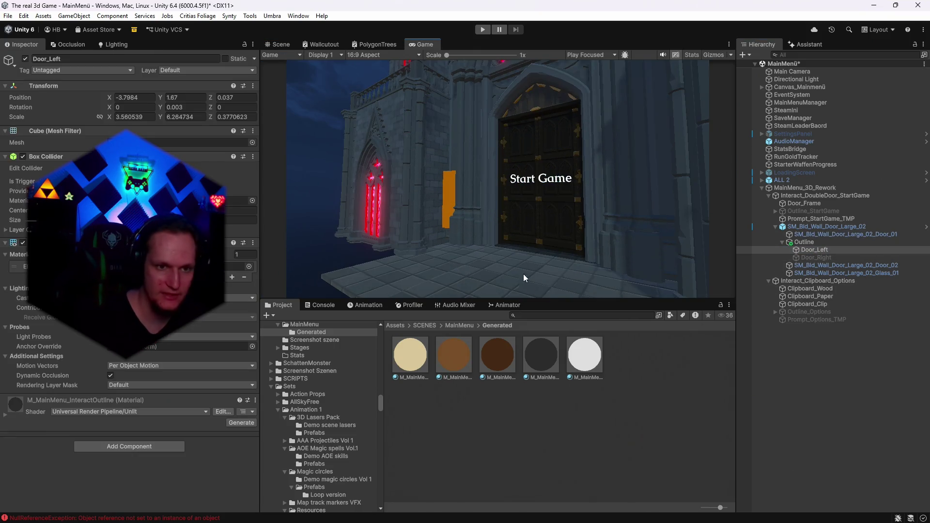
pyautogui.click(283, 45)
pyautogui.moveTo(564, 158)
pyautogui.keyDown('alt'); pyautogui.mouseDown()
pyautogui.moveTo(489, 224)
pyautogui.moveTo(412, 206)
pyautogui.moveTo(386, 182)
pyautogui.moveTo(380, 212)
pyautogui.moveTo(482, 179)
pyautogui.moveTo(498, 152)
pyautogui.moveTo(544, 166)
pyautogui.mouseUp(); pyautogui.keyUp('alt')
pyautogui.click(823, 235)
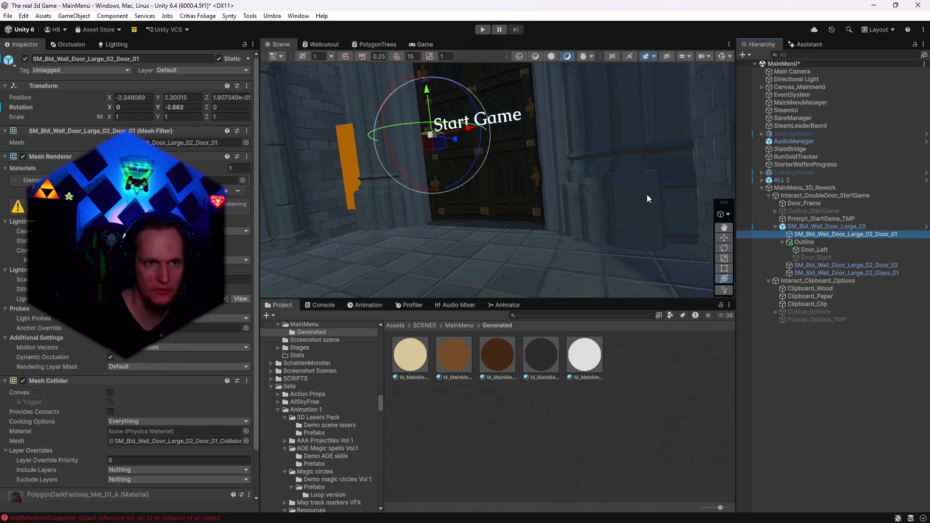
pyautogui.moveTo(430, 94)
pyautogui.mouseDown()
pyautogui.moveTo(553, 122)
pyautogui.moveTo(581, 170)
pyautogui.moveTo(567, 183)
pyautogui.moveTo(591, 199)
pyautogui.moveTo(589, 164)
pyautogui.moveTo(569, 193)
pyautogui.moveTo(533, 198)
pyautogui.moveTo(568, 165)
pyautogui.moveTo(562, 156)
pyautogui.mouseUp()
pyautogui.hotkey('ctrl', 'z')
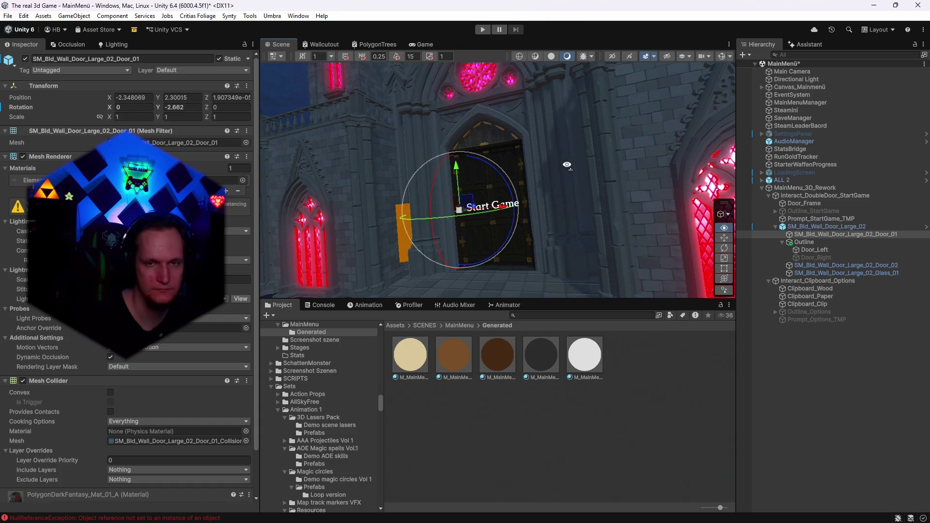
pyautogui.click(794, 84)
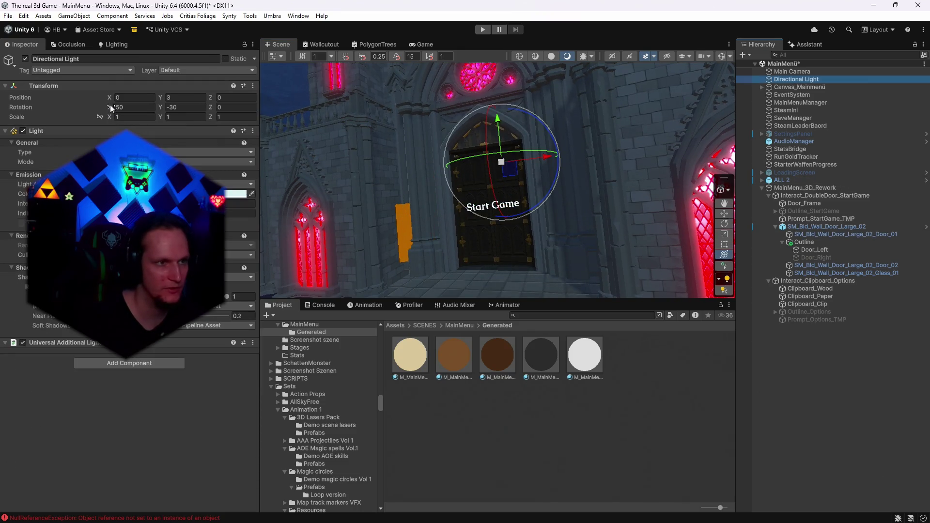
# - Tilt the Directional Light to X rotation 50 and set its Y rotation to 78
pyautogui.click(127, 107)
pyautogui.moveTo(109, 107); pyautogui.dragTo(670, 161)
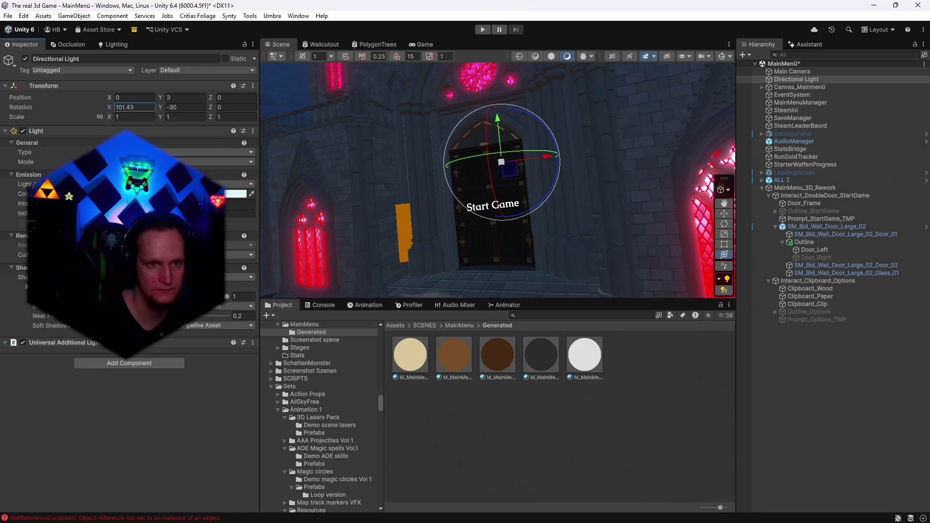
pyautogui.moveTo(838, 294)
pyautogui.mouseDown()
pyautogui.moveTo(355, 292)
pyautogui.moveTo(803, 327)
pyautogui.moveTo(443, 377)
pyautogui.moveTo(460, 382)
pyautogui.moveTo(121, 376)
pyautogui.mouseUp()
pyautogui.write('50')
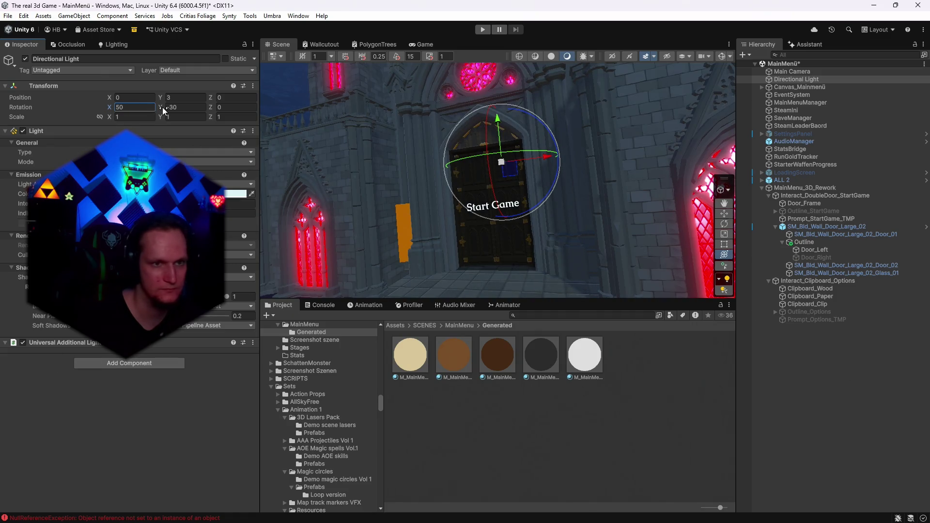
pyautogui.moveTo(160, 108)
pyautogui.mouseDown()
pyautogui.moveTo(506, 139)
pyautogui.moveTo(400, 146)
pyautogui.moveTo(366, 179)
pyautogui.moveTo(513, 211)
pyautogui.moveTo(278, 178)
pyautogui.mouseUp()
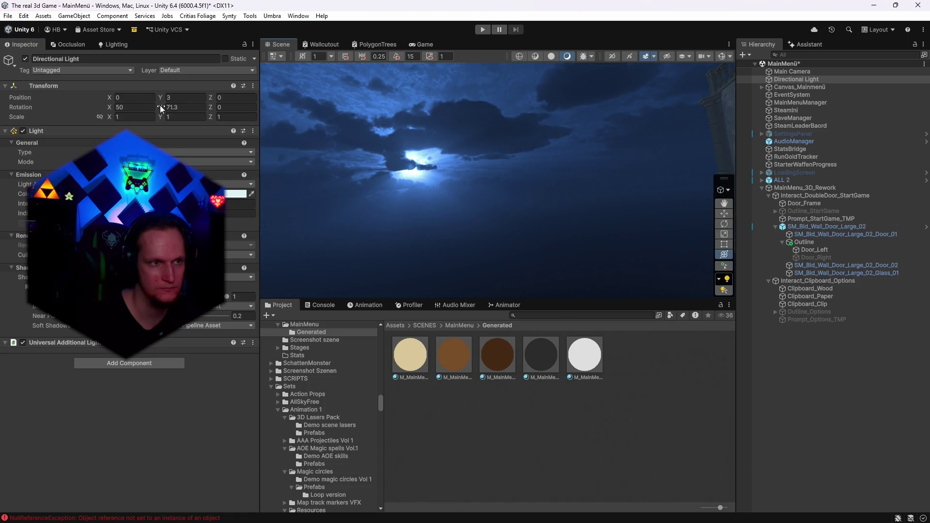
pyautogui.press('BackSpace')
pyautogui.press('BackSpace')
pyautogui.press('Return')
pyautogui.press('f')
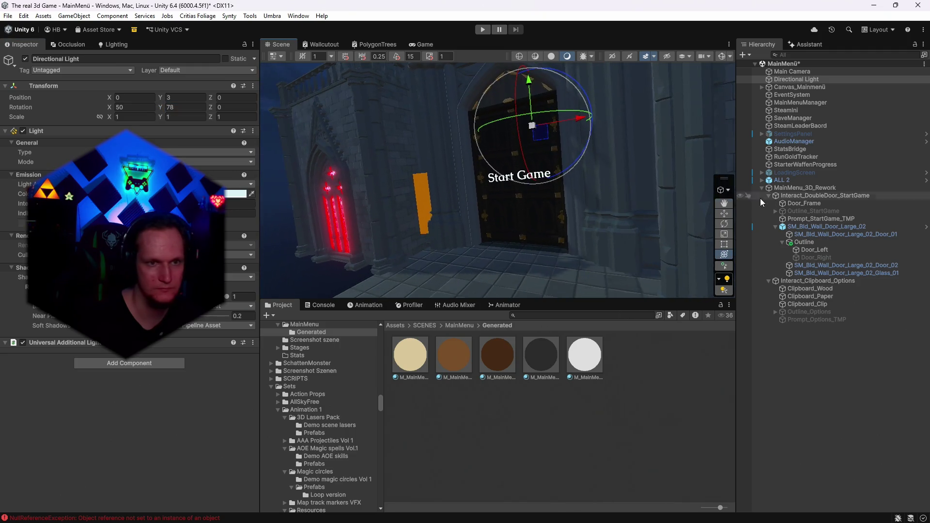
# - Raise the light's Y rotation to 82.3 and check the door lighting in the Game view
pyautogui.click(123, 109)
pyautogui.click(165, 110)
pyautogui.moveTo(161, 107)
pyautogui.mouseDown()
pyautogui.moveTo(28, 103)
pyautogui.moveTo(267, 132)
pyautogui.moveTo(161, 128)
pyautogui.moveTo(190, 125)
pyautogui.mouseUp()
pyautogui.click(424, 45)
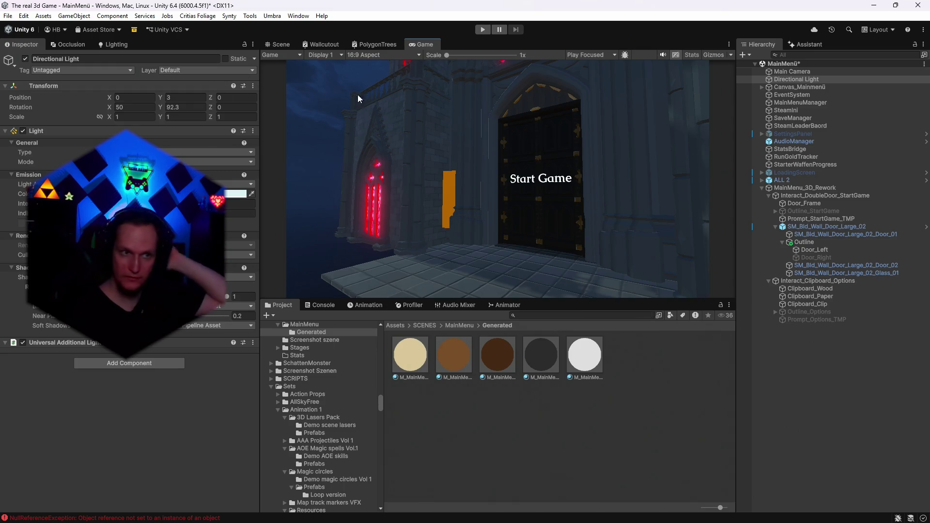
pyautogui.click(277, 44)
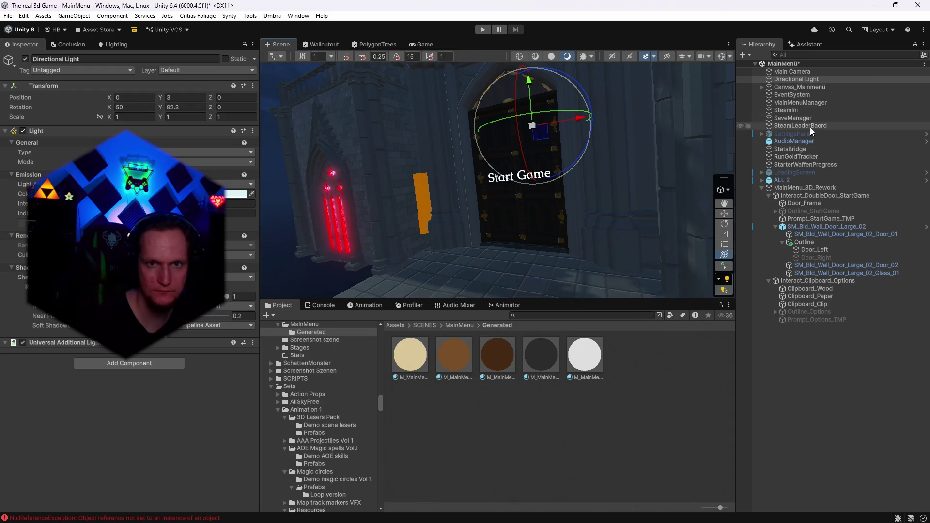
# - Rotate the Main menü night skybox material to 73 via Lighting > Environment
pyautogui.click(112, 45)
pyautogui.click(169, 59)
pyautogui.click(129, 99)
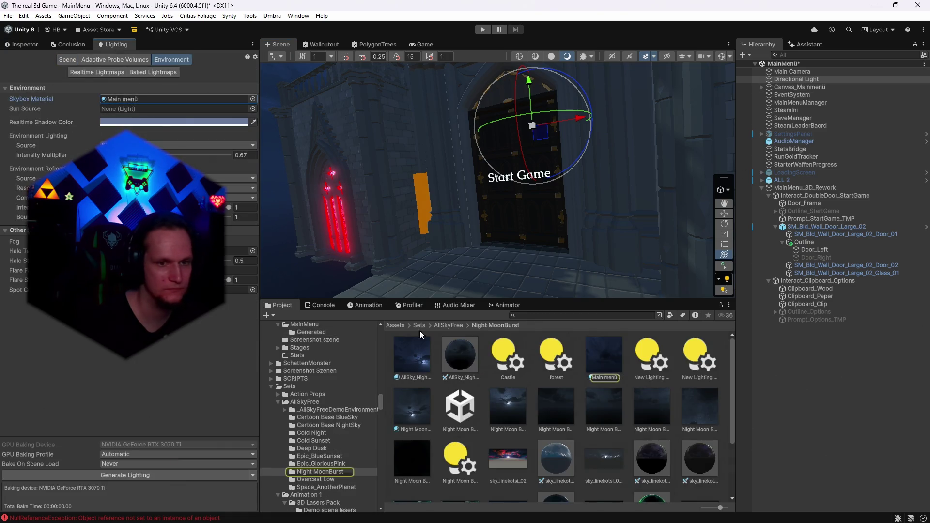
pyautogui.click(611, 360)
pyautogui.click(419, 44)
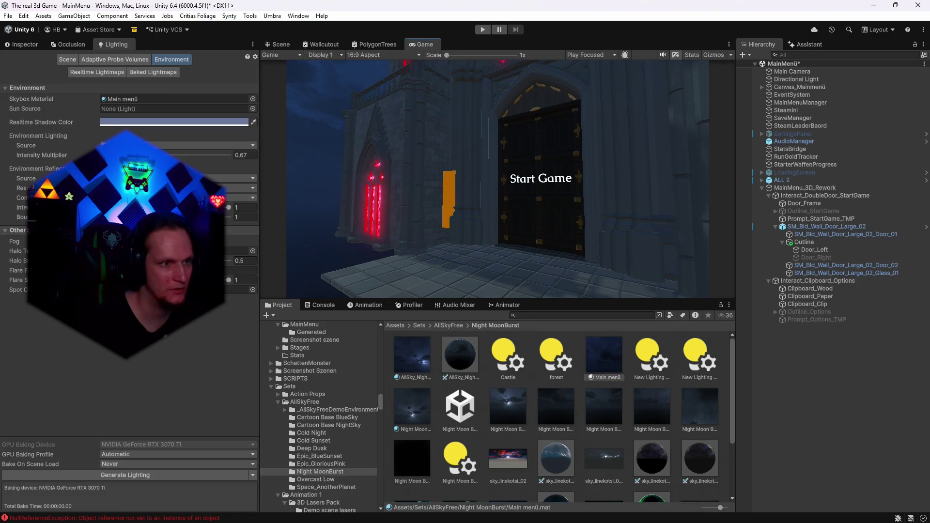
pyautogui.click(24, 44)
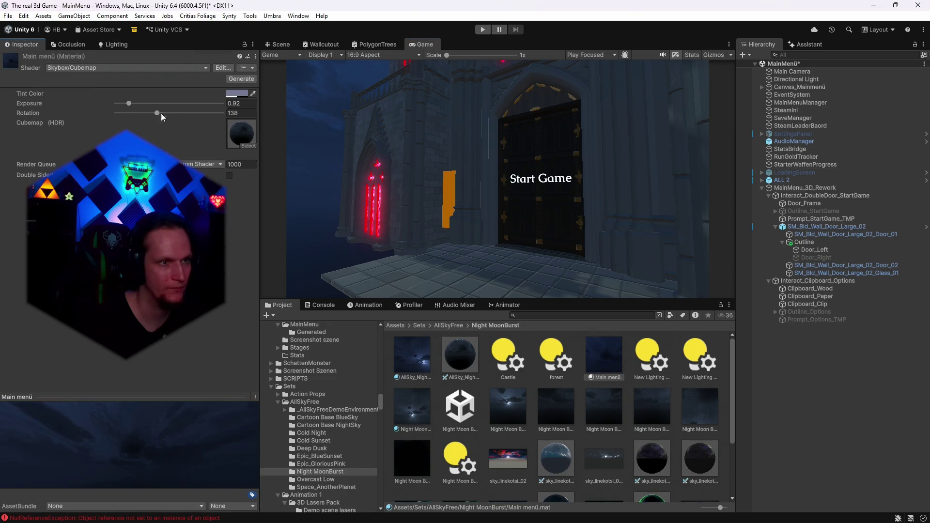
pyautogui.moveTo(156, 113)
pyautogui.mouseDown()
pyautogui.moveTo(251, 124)
pyautogui.moveTo(139, 120)
pyautogui.mouseUp()
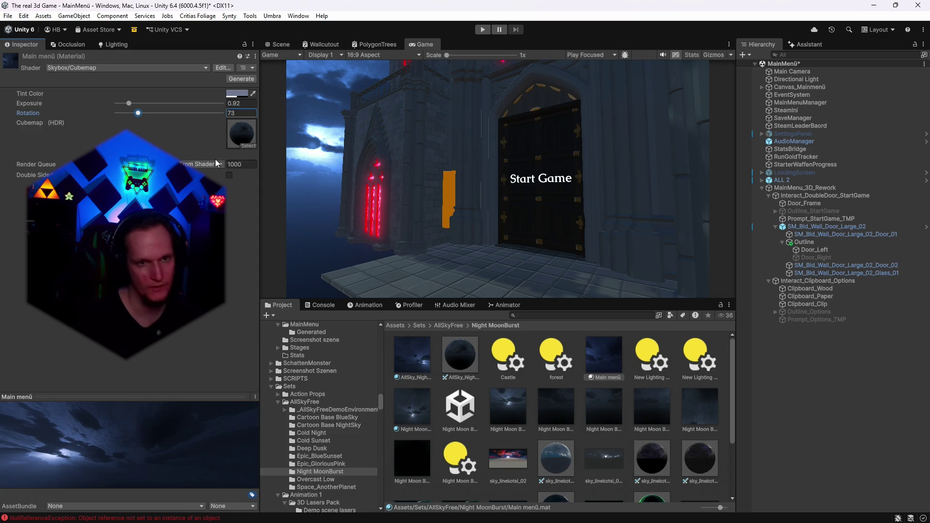
# - Set the Directional Light's Y rotation to 88.2
pyautogui.click(796, 80)
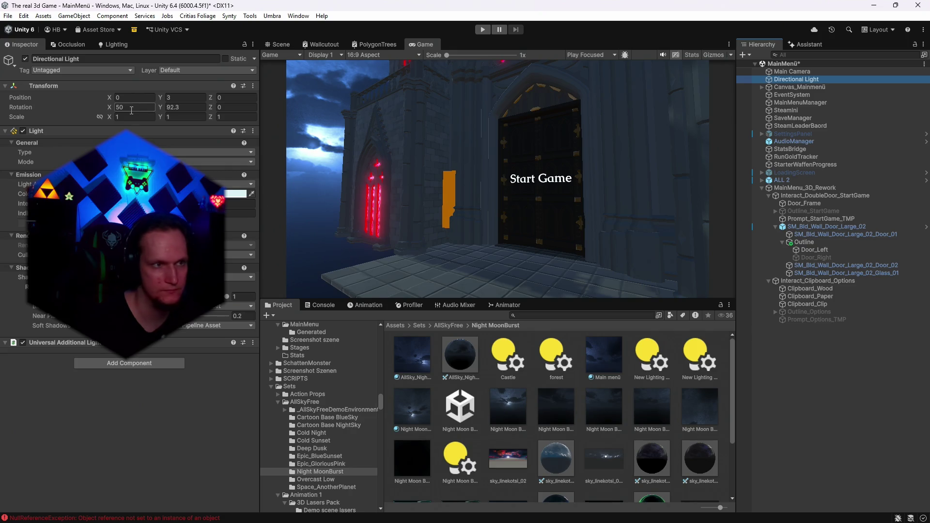
pyautogui.moveTo(162, 110); pyautogui.dragTo(196, 145)
pyautogui.write('42')
pyautogui.press('Return')
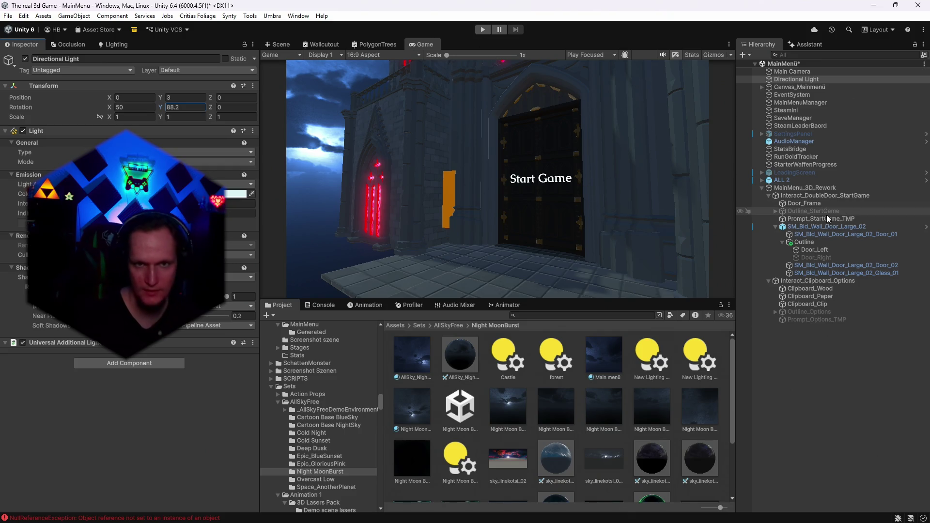
# - Search the Project assets for 'board' and scroll through the matching results
pyautogui.click(277, 44)
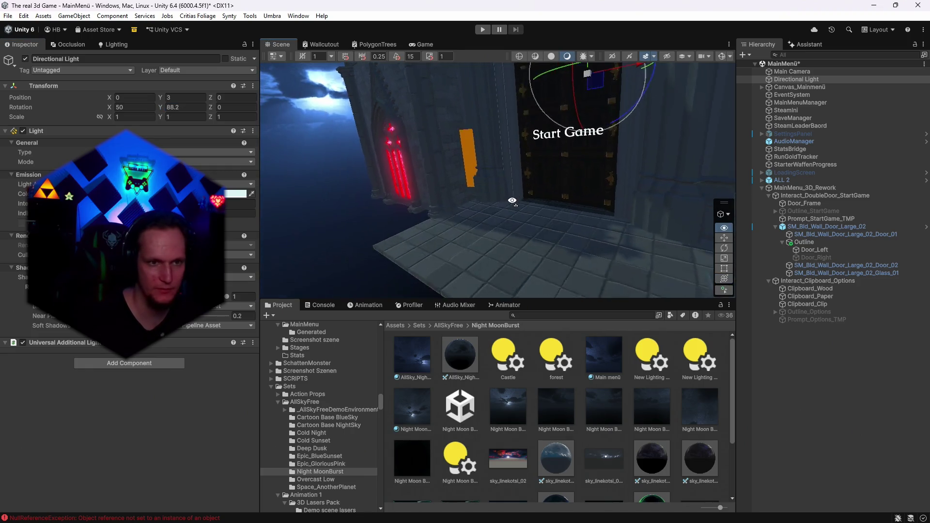
pyautogui.scroll(-10, 338, 465)
pyautogui.write('b')
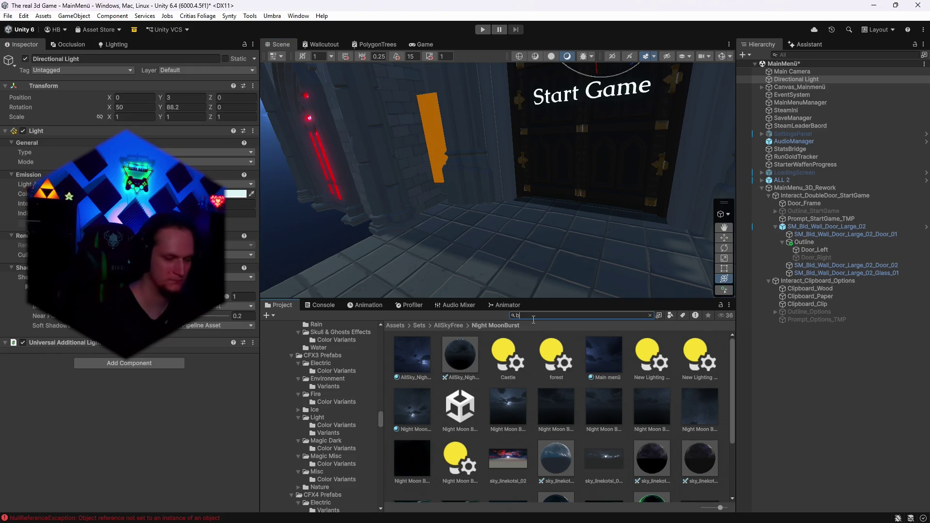
pyautogui.write('oard')
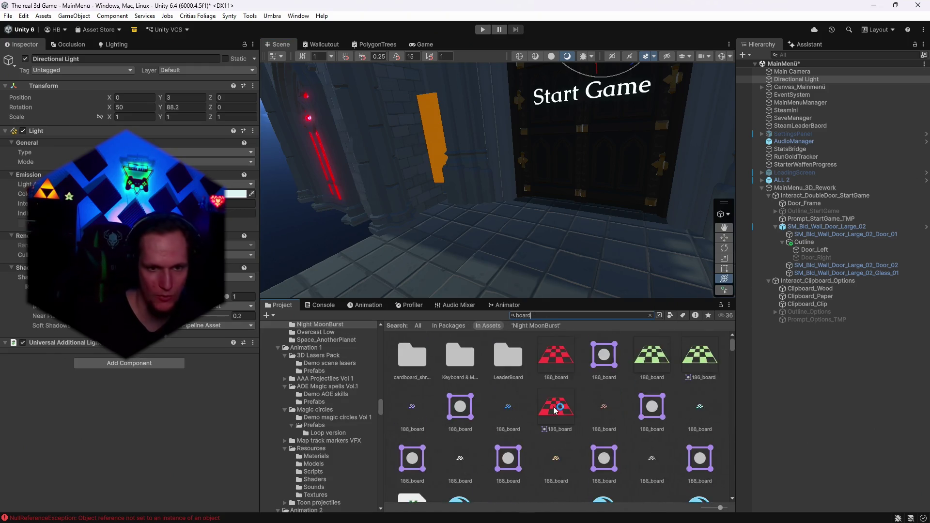
pyautogui.scroll(-2, 555, 411)
pyautogui.scroll(-3, 555, 411)
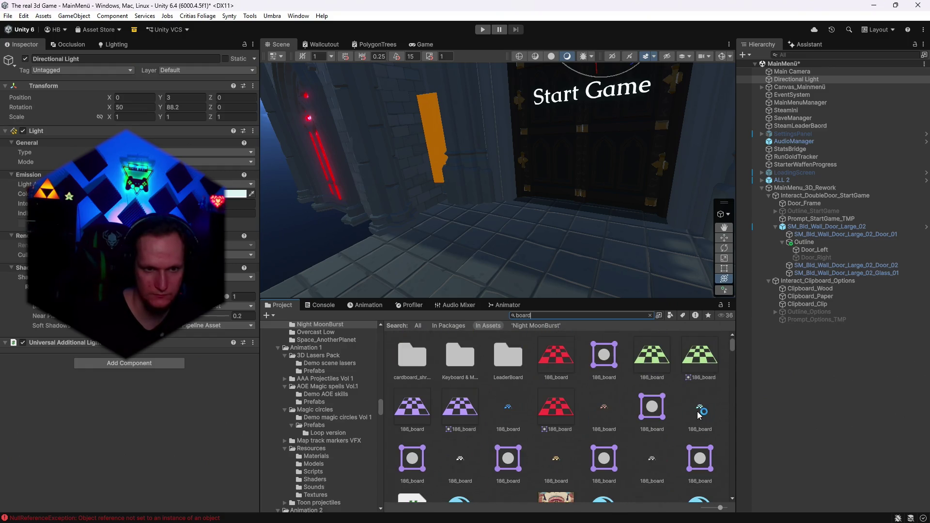
pyautogui.scroll(-10, 653, 406)
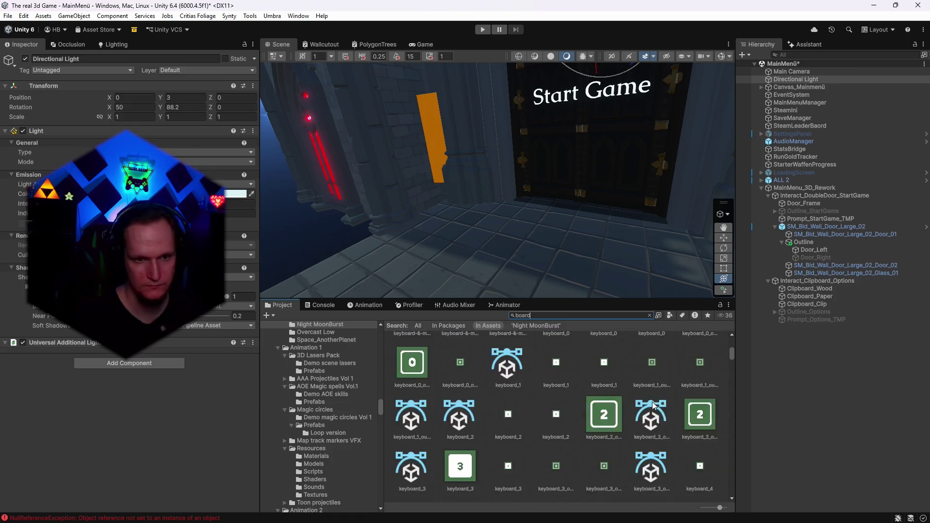
pyautogui.scroll(-3, 654, 406)
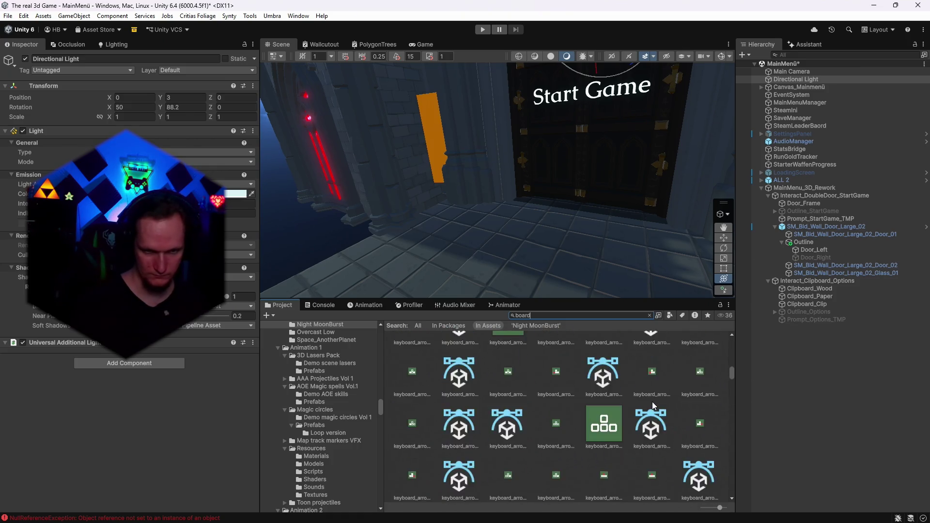
pyautogui.scroll(-10, 654, 406)
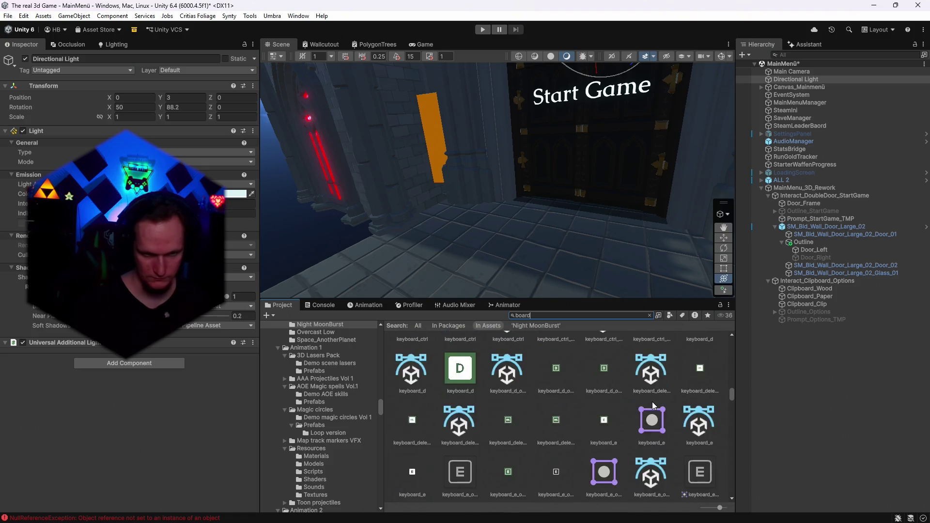
pyautogui.scroll(-15, 652, 406)
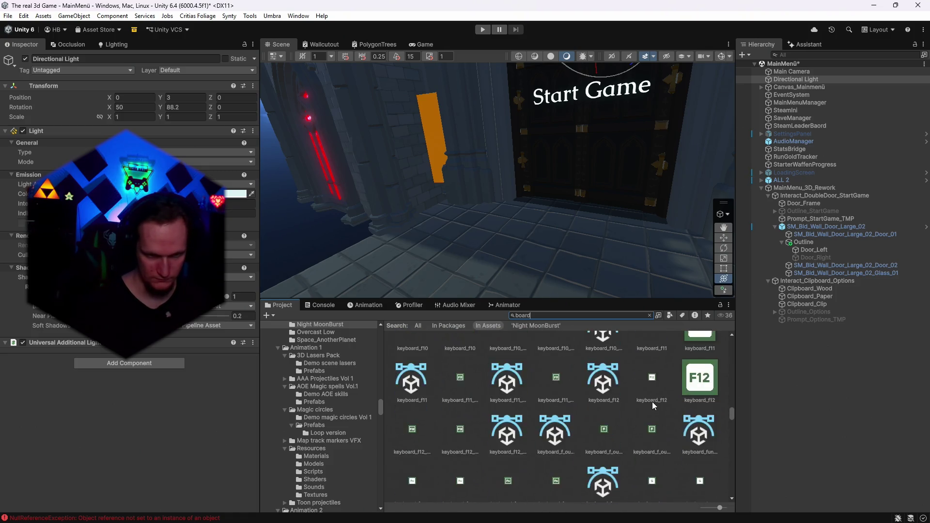
pyautogui.scroll(-15, 653, 405)
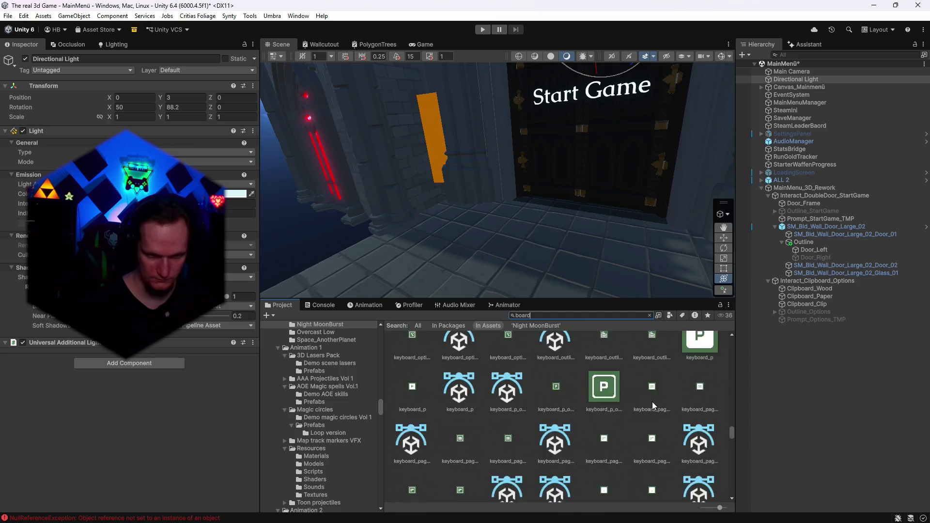
pyautogui.scroll(-15, 653, 406)
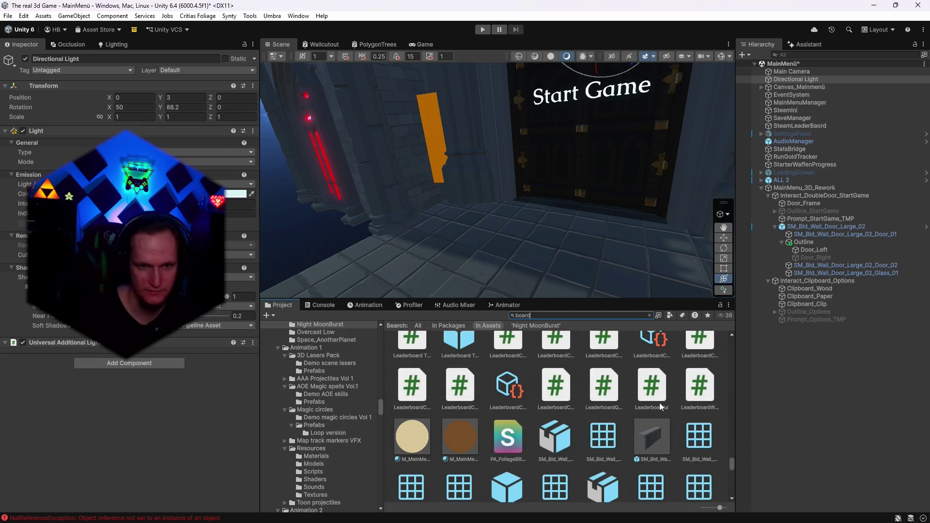
pyautogui.scroll(-3, 660, 406)
# - Preview candidate props, then place SM_Prop_Quest_Board_01 on the floor beside the door
pyautogui.click(651, 378)
pyautogui.moveTo(112, 414); pyautogui.dragTo(145, 415)
pyautogui.scroll(-10, 502, 441)
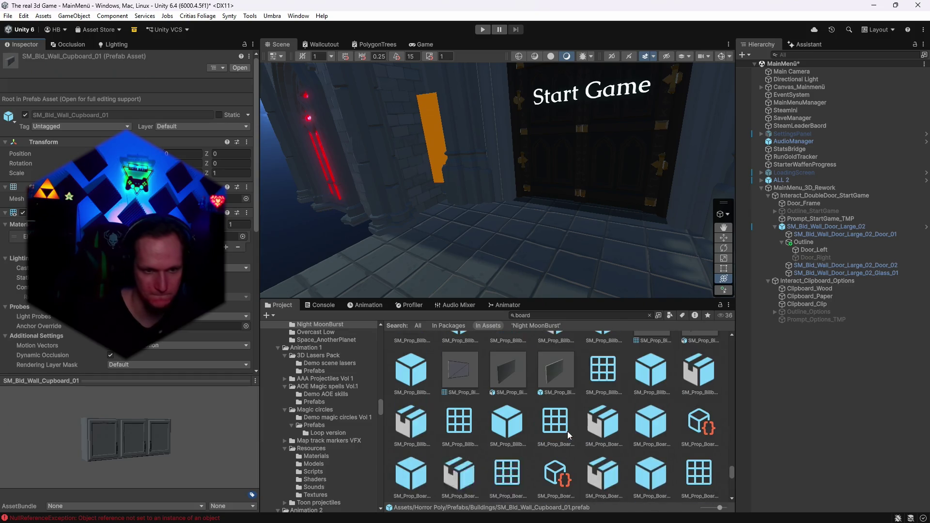
pyautogui.click(459, 371)
pyautogui.scroll(-5, 527, 454)
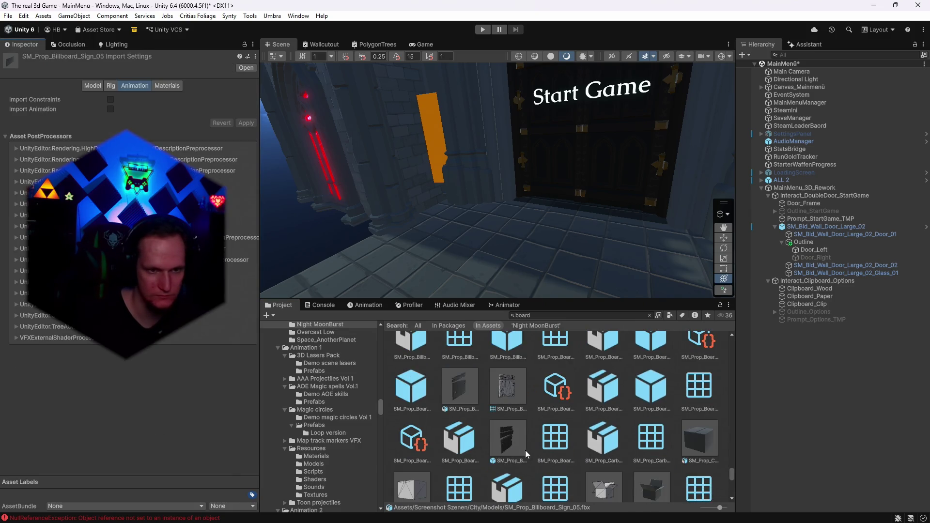
pyautogui.click(506, 445)
pyautogui.scroll(-4, 542, 438)
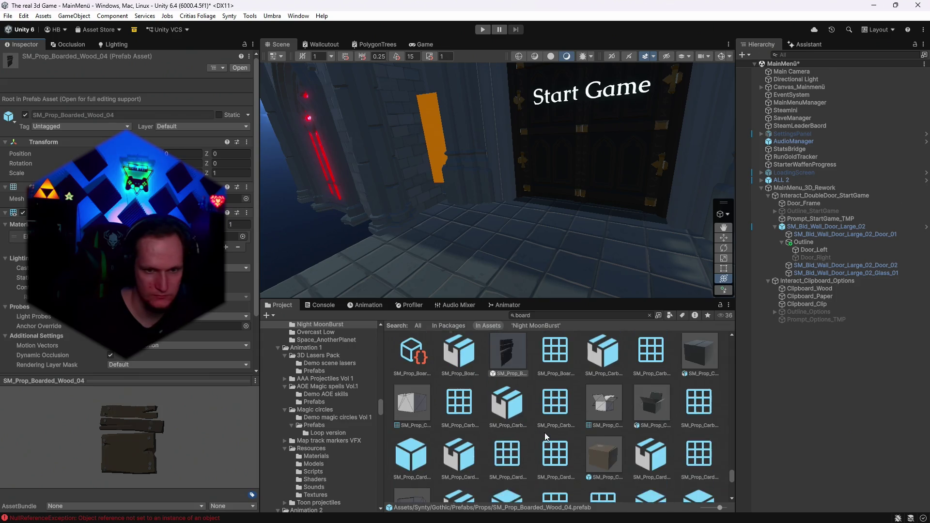
pyautogui.scroll(-8, 552, 448)
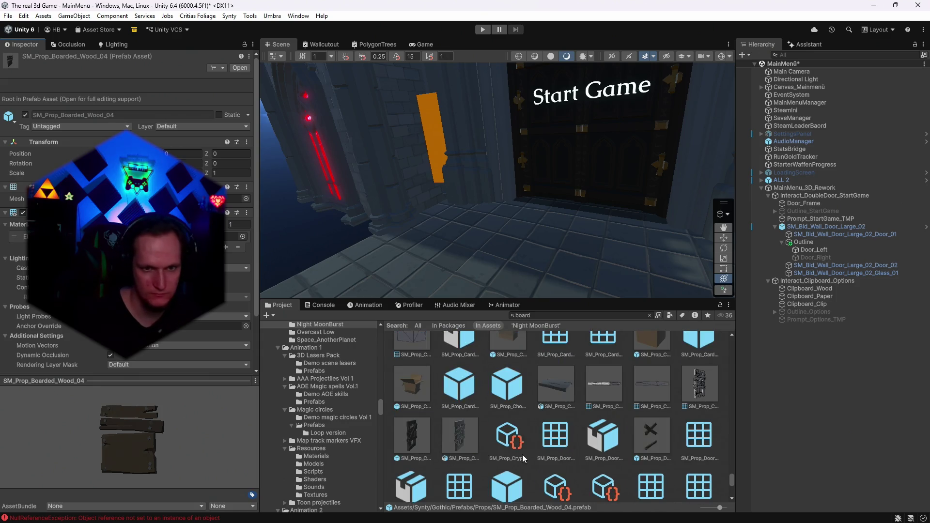
pyautogui.scroll(-5, 526, 455)
pyautogui.click(556, 424)
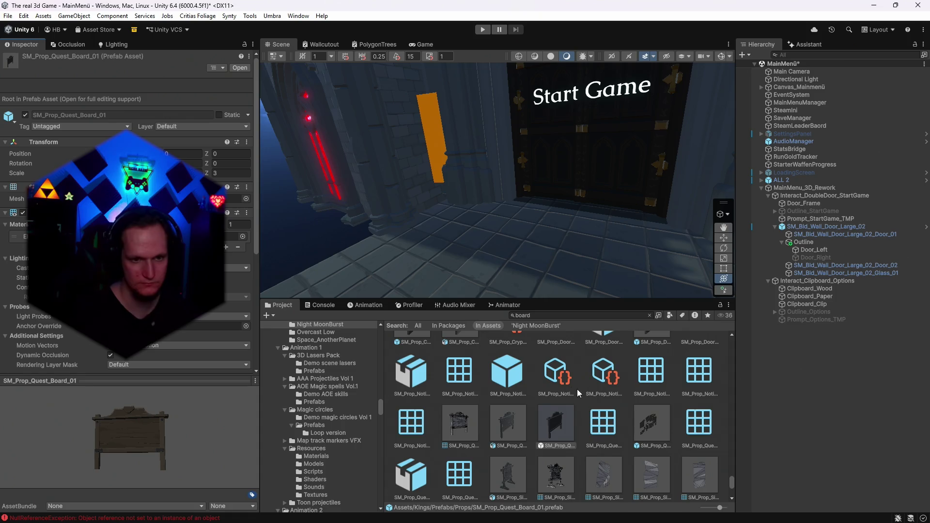
pyautogui.moveTo(550, 427)
pyautogui.mouseDown()
pyautogui.moveTo(452, 225)
pyautogui.moveTo(461, 226)
pyautogui.moveTo(408, 222)
pyautogui.moveTo(582, 196)
pyautogui.mouseUp()
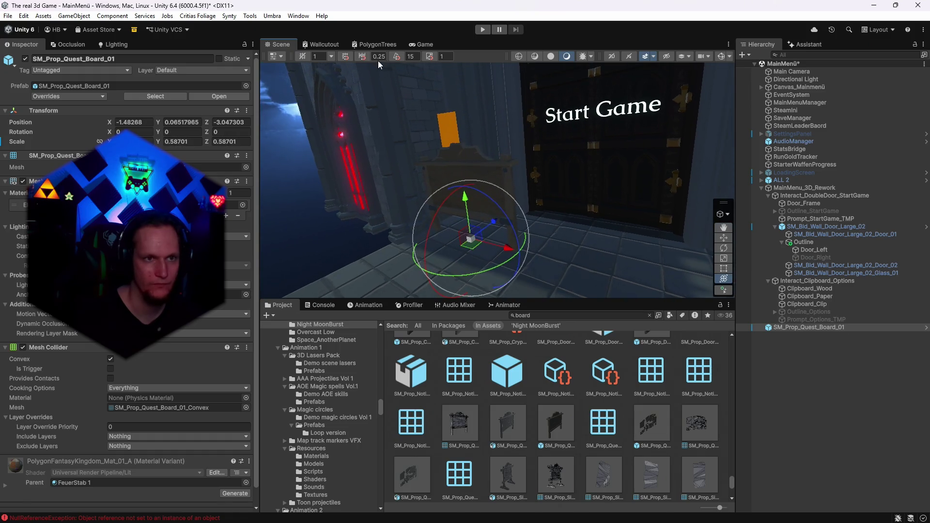
# - Turn the quest board to Y -44.864, scale it to about 0.618, and check it in the Game view
pyautogui.click(421, 44)
pyautogui.click(289, 45)
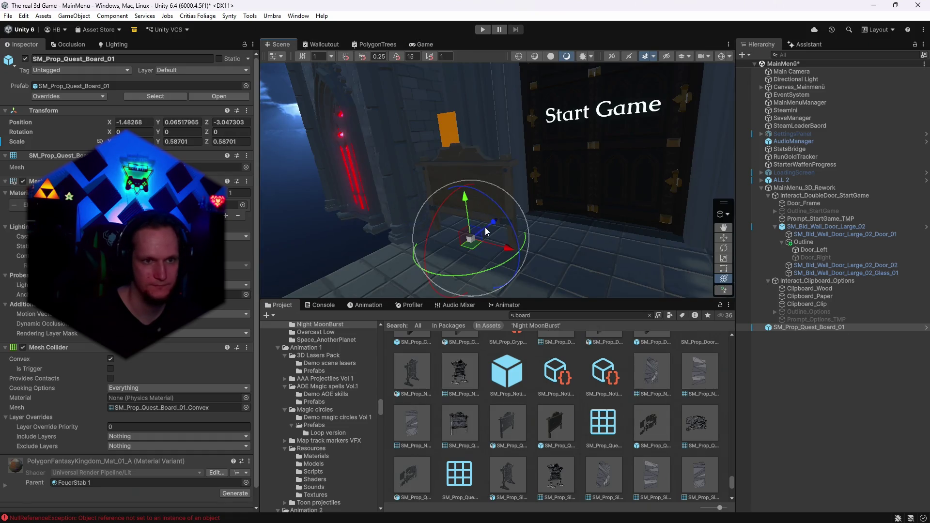
pyautogui.moveTo(469, 276); pyautogui.dragTo(556, 273)
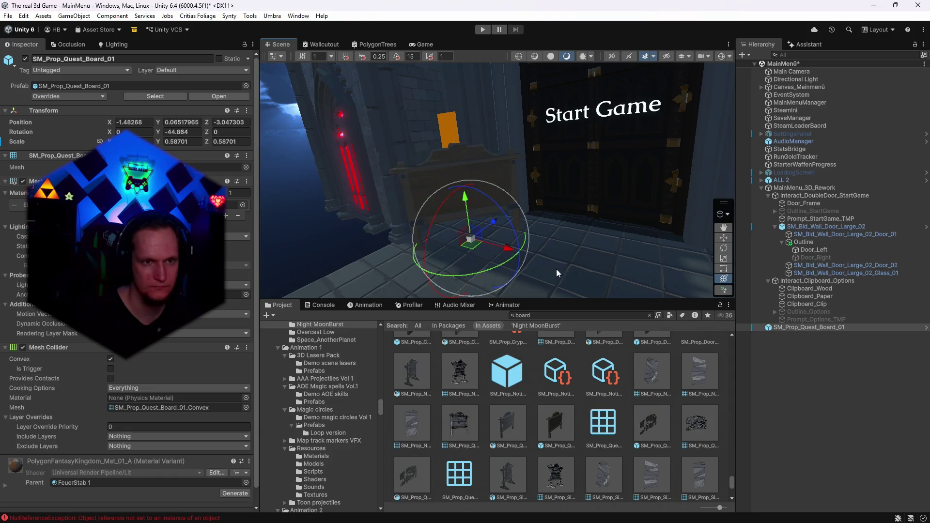
pyautogui.moveTo(473, 242)
pyautogui.mouseDown()
pyautogui.moveTo(478, 199)
pyautogui.moveTo(436, 245)
pyautogui.moveTo(461, 247)
pyautogui.moveTo(448, 247)
pyautogui.mouseUp()
pyautogui.click(423, 44)
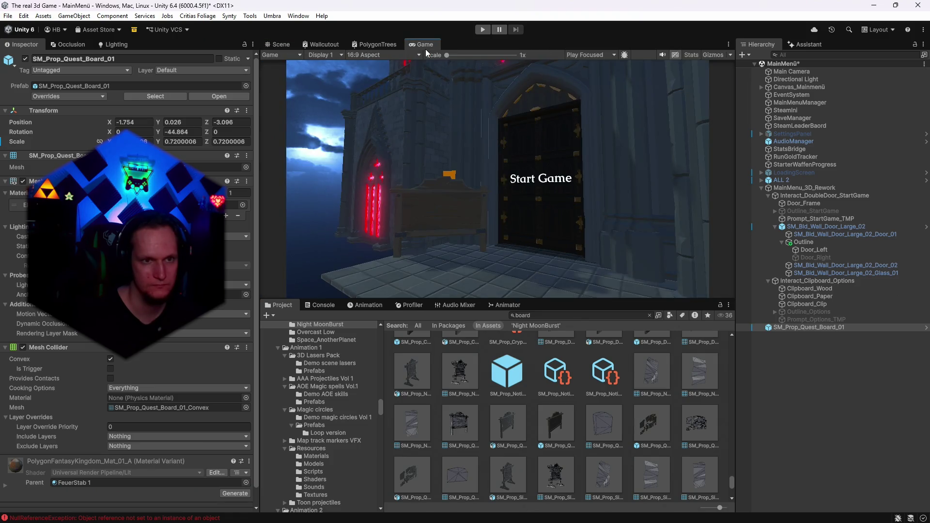
pyautogui.click(275, 47)
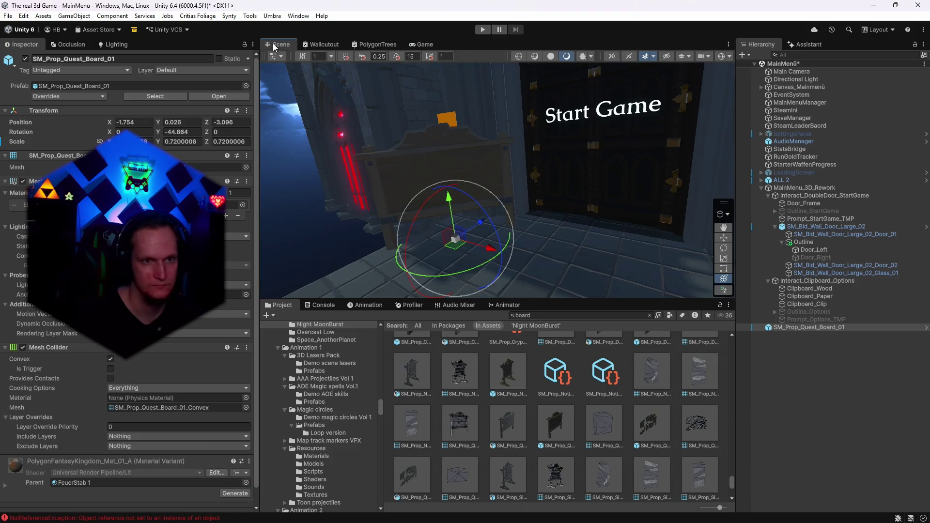
pyautogui.moveTo(455, 236)
pyautogui.mouseDown()
pyautogui.moveTo(451, 245)
pyautogui.moveTo(678, 214)
pyautogui.moveTo(589, 207)
pyautogui.moveTo(552, 194)
pyautogui.moveTo(560, 151)
pyautogui.moveTo(522, 171)
pyautogui.moveTo(552, 251)
pyautogui.moveTo(532, 213)
pyautogui.moveTo(475, 184)
pyautogui.mouseUp()
pyautogui.click(420, 46)
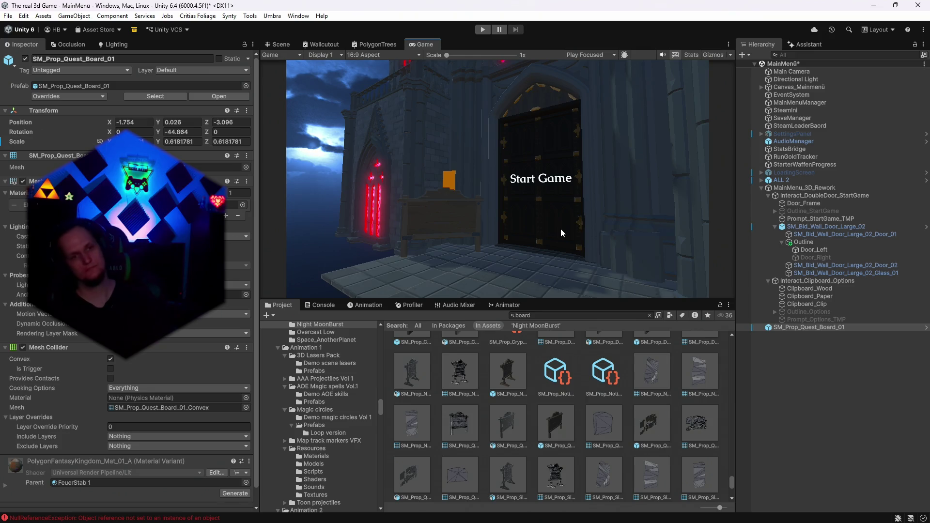
pyautogui.click(291, 47)
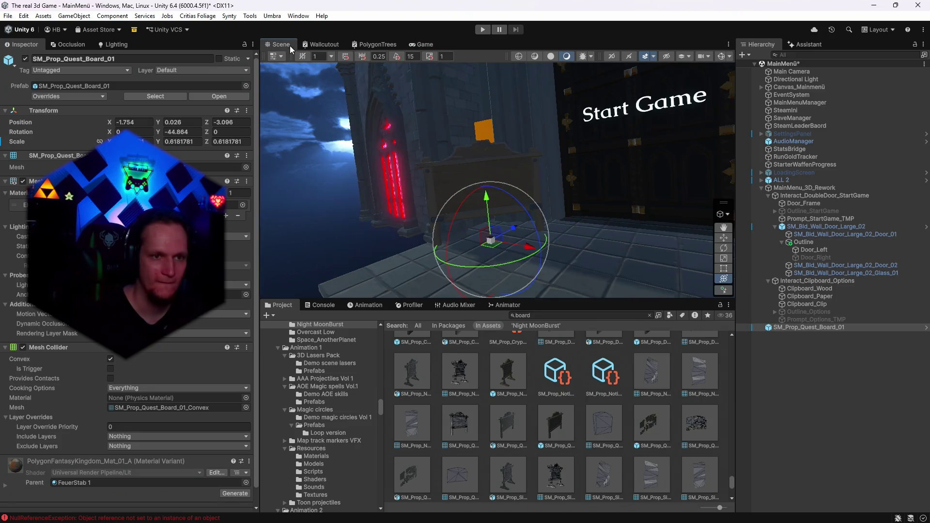
# - Select the door's left outline piece, then reselect the quest board for adding a child
pyautogui.click(788, 328)
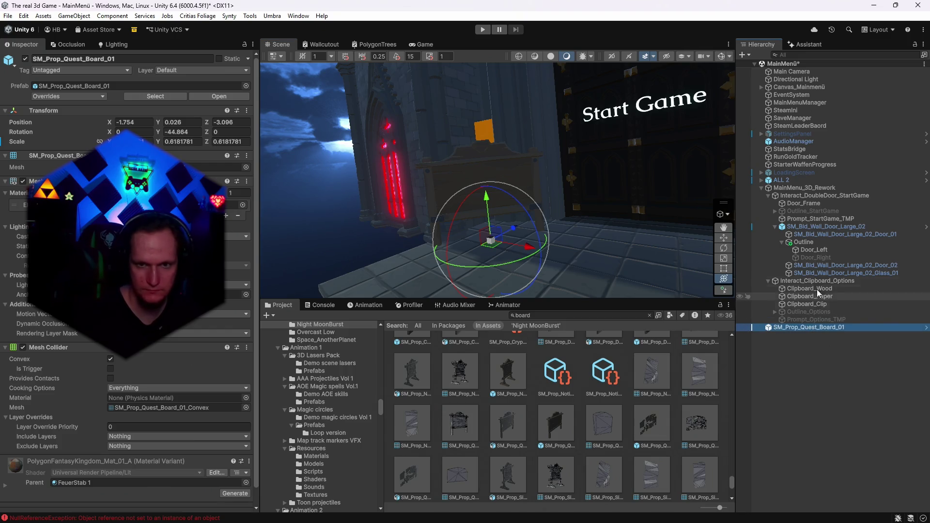
pyautogui.click(816, 251)
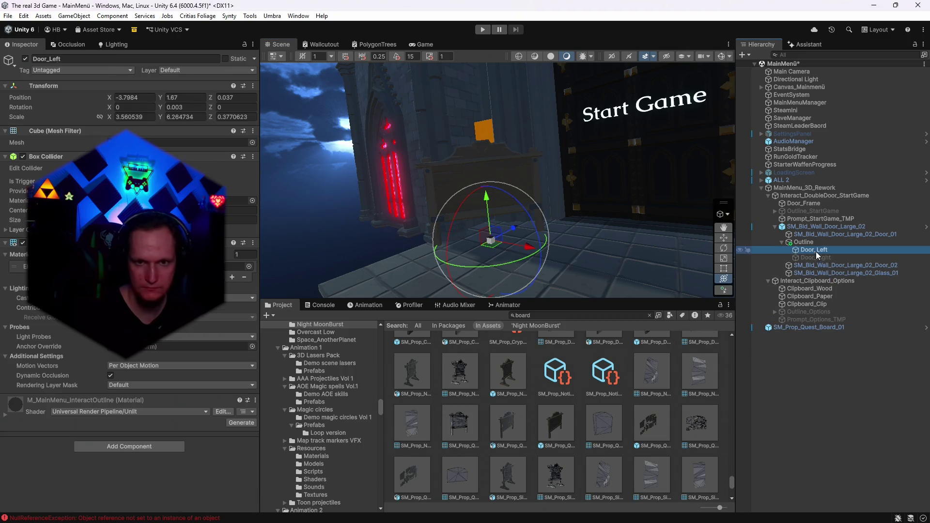
pyautogui.click(796, 329)
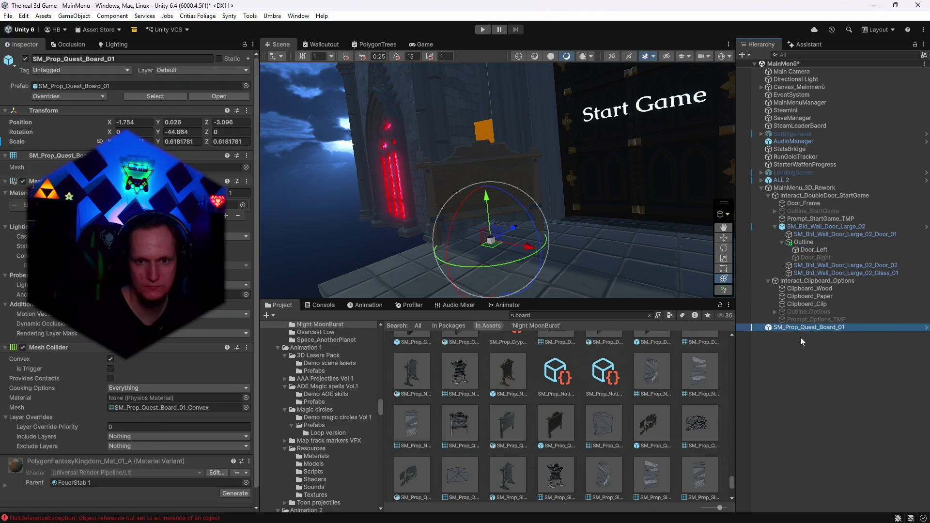
pyautogui.rightClick(788, 334)
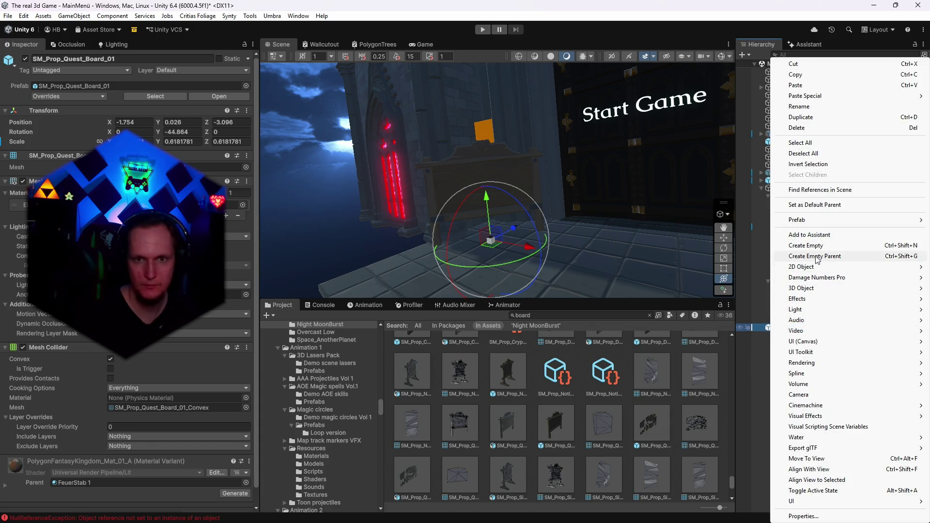
# - Create an empty child named Outline under the quest board and paste the door outline into it
pyautogui.click(813, 246)
pyautogui.write('Ou')
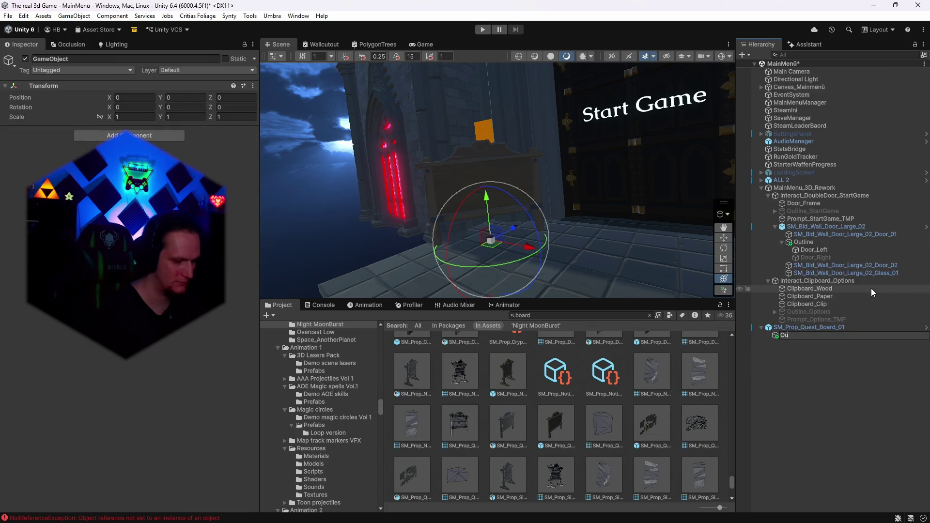
pyautogui.write('tline')
pyautogui.press('Return')
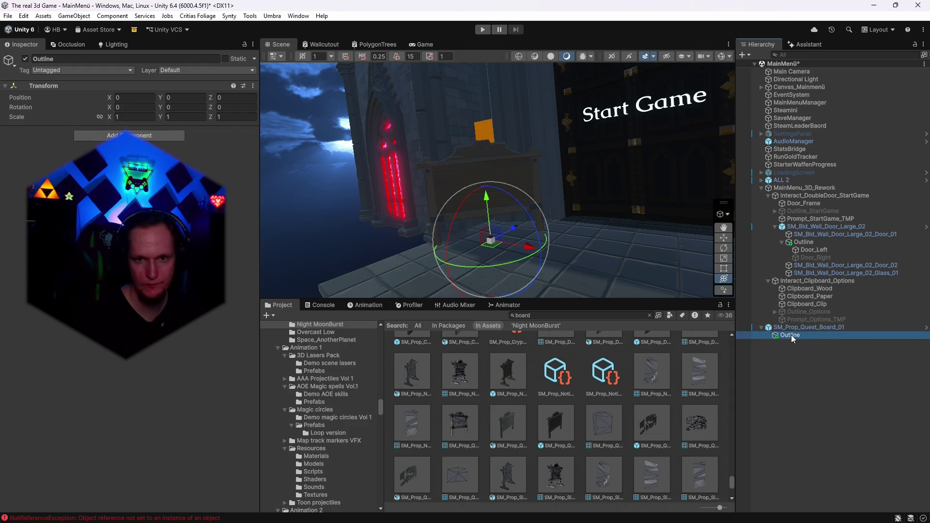
pyautogui.hotkey('ctrl', 'shift', 'v')
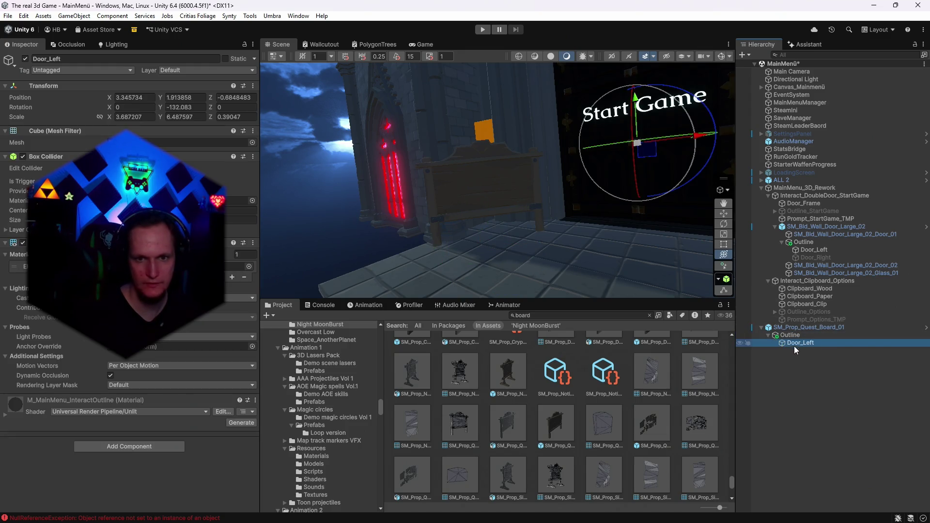
pyautogui.click(795, 351)
pyautogui.click(800, 343)
# - Zero the pasted outline piece's position and its Y rotation
pyautogui.click(134, 99)
pyautogui.write('0')
pyautogui.press('Tab')
pyautogui.write('0')
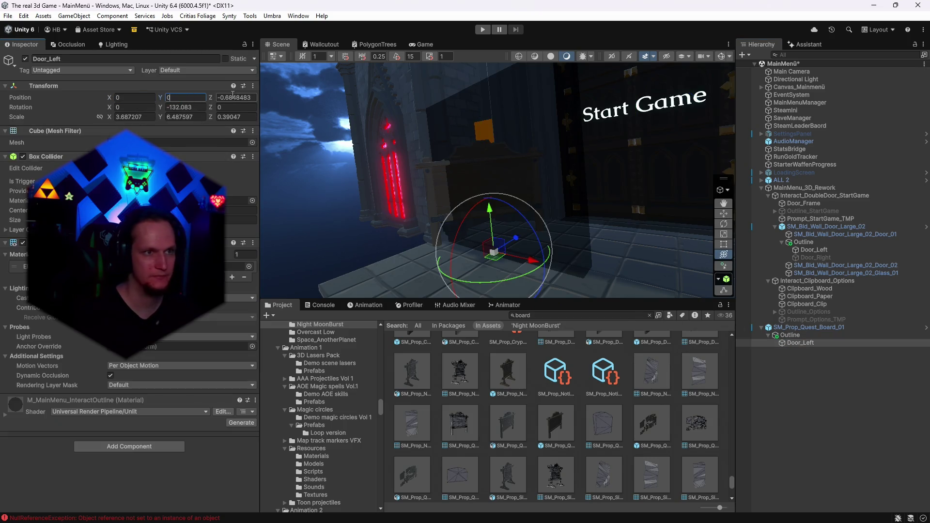
pyautogui.press('Tab')
pyautogui.write('0')
pyautogui.click(191, 107)
pyautogui.write('0')
pyautogui.press('Return')
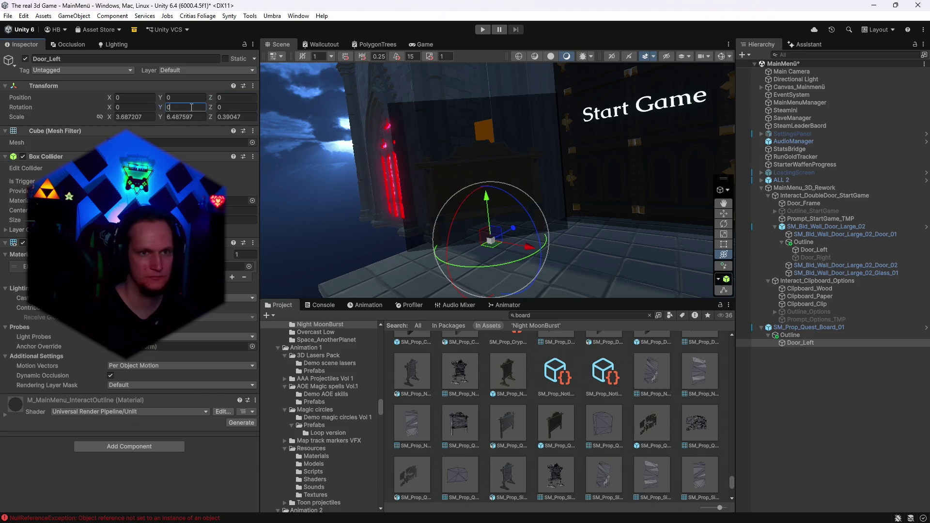
# - Roughly enlarge the outline panel and raise it up the board's face
pyautogui.moveTo(490, 241); pyautogui.dragTo(448, 233)
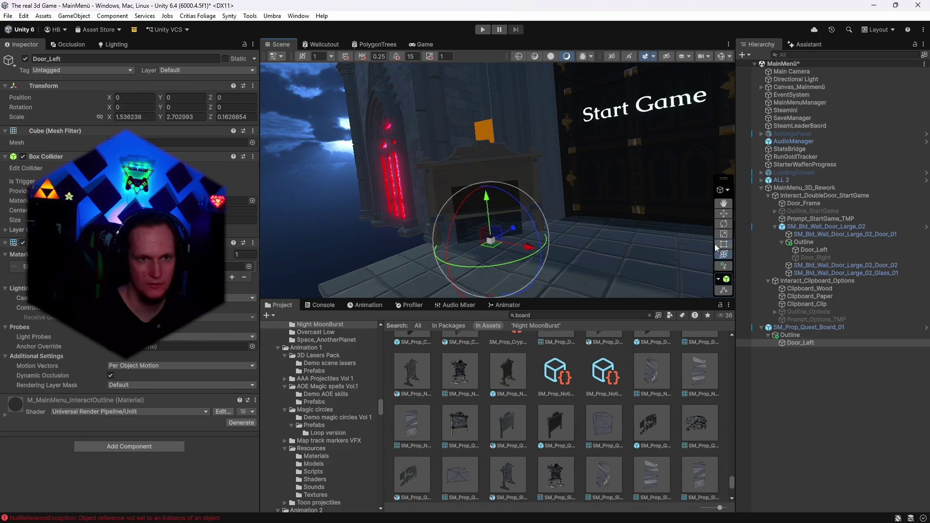
pyautogui.moveTo(509, 190)
pyautogui.mouseDown()
pyautogui.moveTo(562, 196)
pyautogui.moveTo(529, 201)
pyautogui.mouseUp()
pyautogui.moveTo(515, 162); pyautogui.dragTo(518, 136)
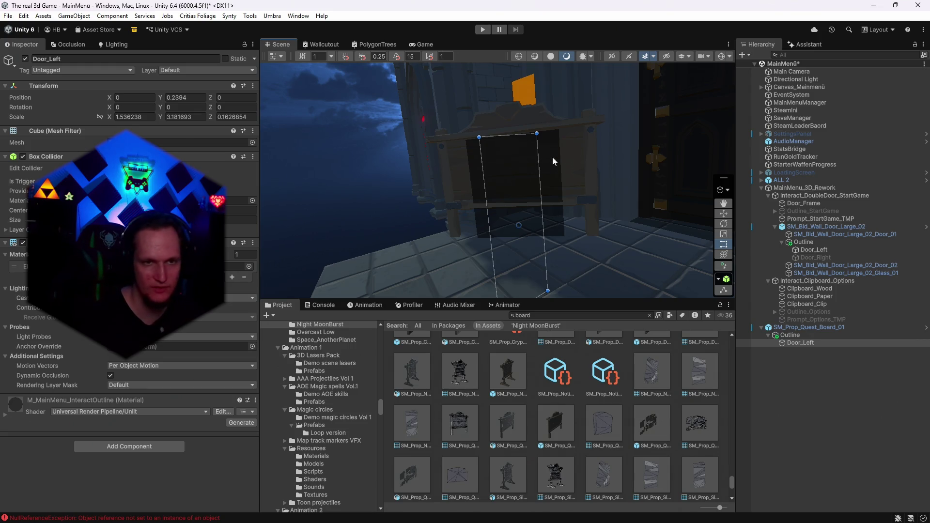
pyautogui.moveTo(544, 169)
pyautogui.mouseDown()
pyautogui.moveTo(668, 178)
pyautogui.moveTo(885, 173)
pyautogui.moveTo(753, 252)
pyautogui.mouseUp()
pyautogui.hotkey('ctrl', 'z')
pyautogui.hotkey('ctrl', 'z')
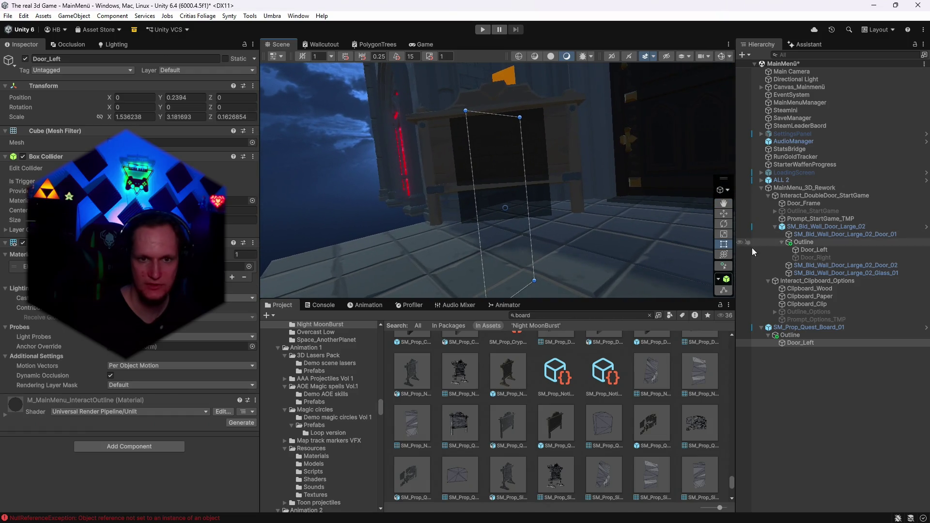
pyautogui.click(723, 254)
pyautogui.moveTo(506, 182); pyautogui.dragTo(498, 139)
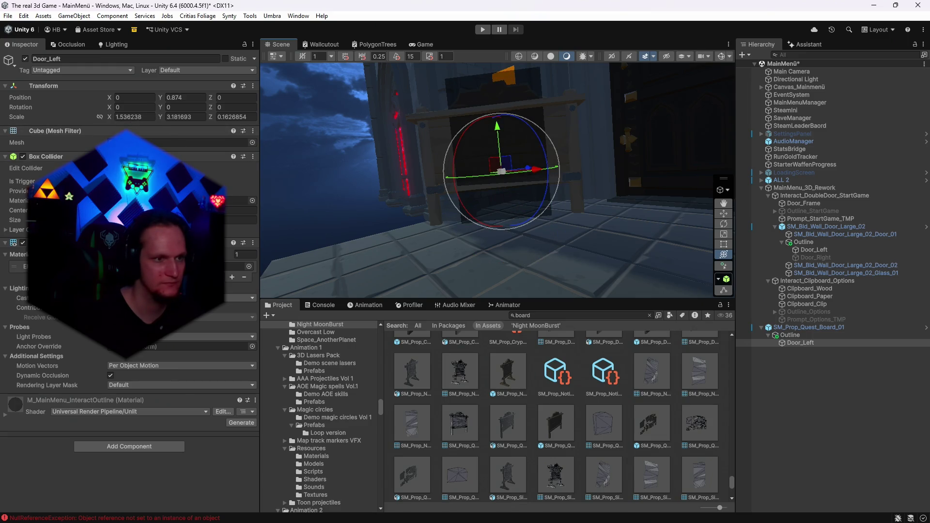
# - Set the outline panel's scale to 2.2 wide by 1.21 tall
pyautogui.click(116, 117)
pyautogui.write('1.5')
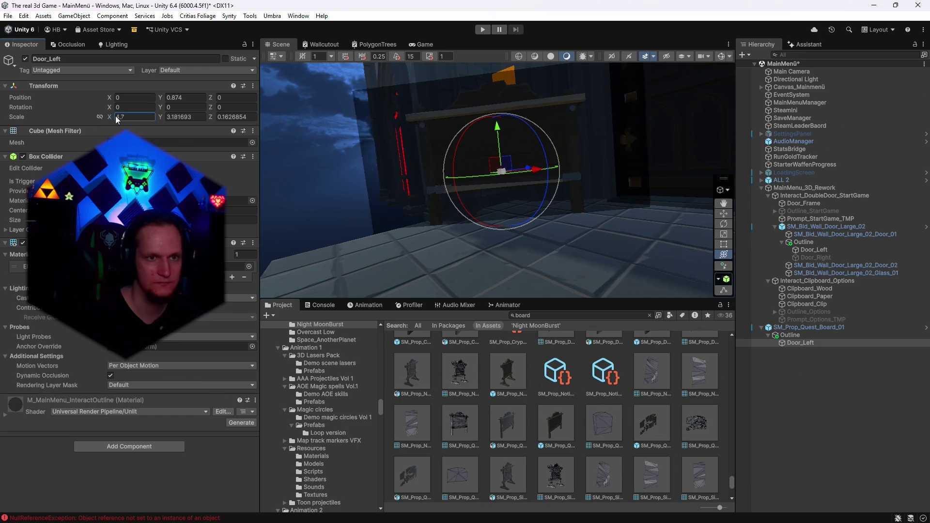
pyautogui.press('BackSpace')
pyautogui.press('BackSpace')
pyautogui.press('BackSpace')
pyautogui.write('2.2')
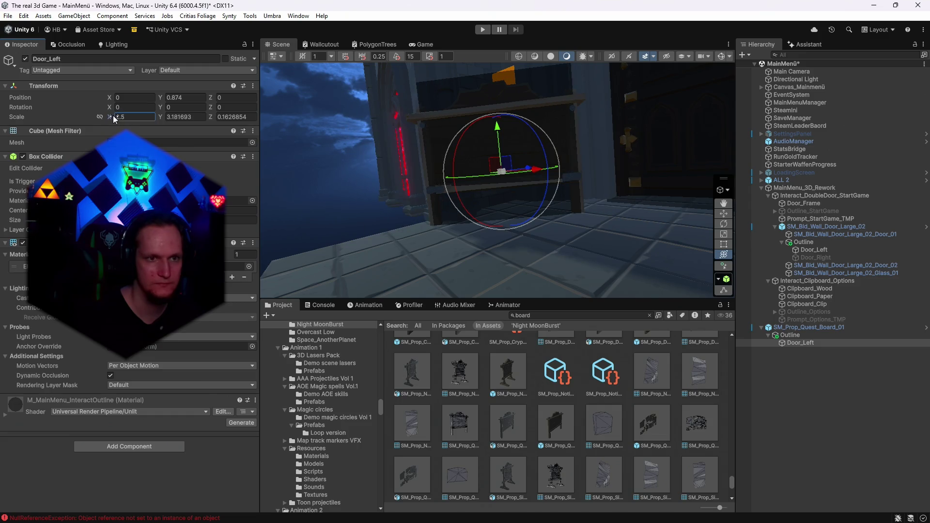
pyautogui.click(172, 117)
pyautogui.write('1.18')
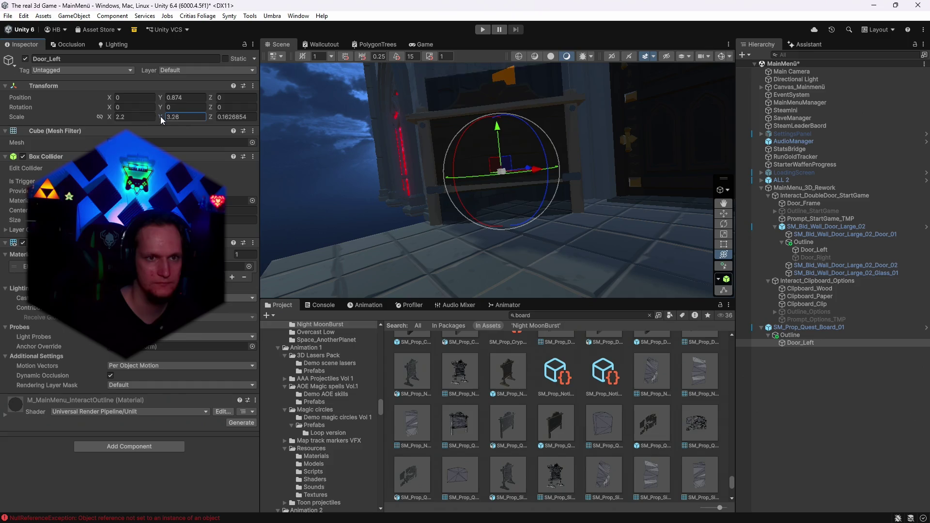
pyautogui.press('BackSpace')
pyautogui.press('BackSpace')
pyautogui.write('26')
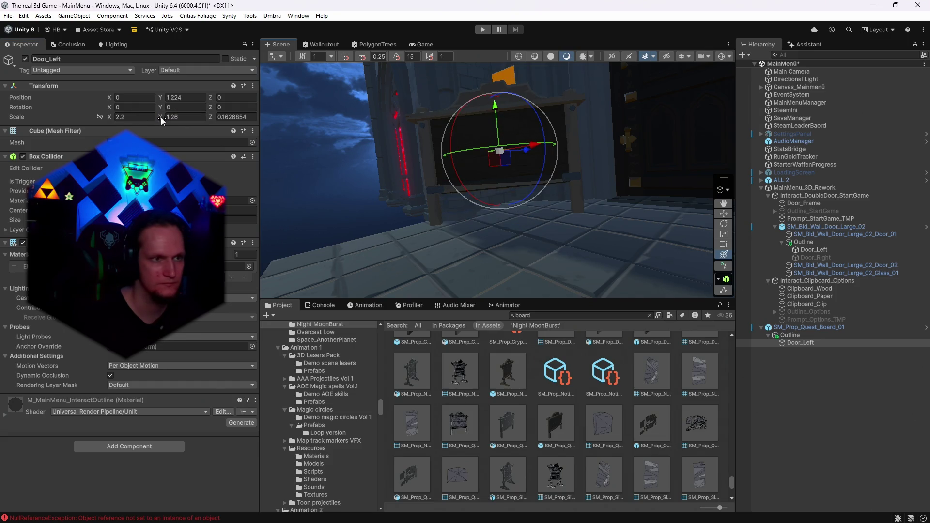
# - Nudge the outline panel to Y 1.25 and check it in the Game view
pyautogui.moveTo(496, 108); pyautogui.dragTo(496, 112)
pyautogui.moveTo(628, 170); pyautogui.dragTo(714, 153)
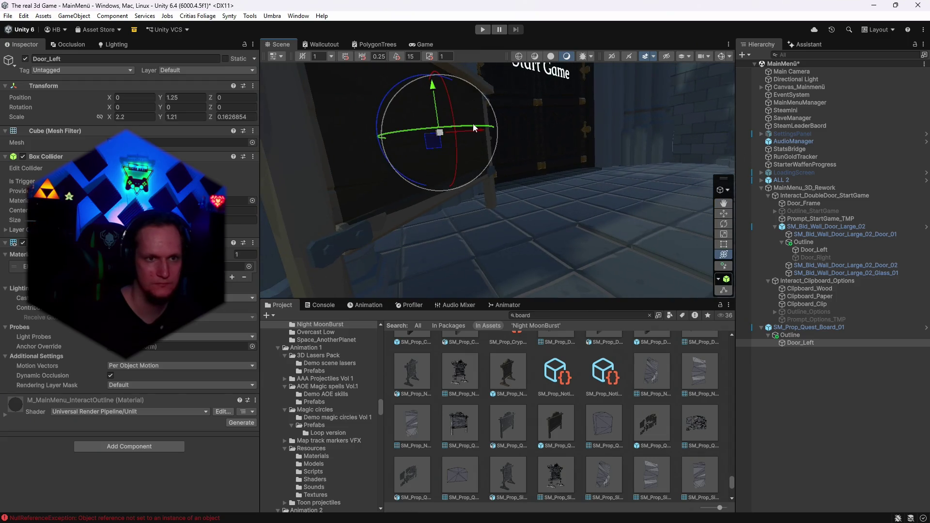
pyautogui.press('y')
pyautogui.moveTo(480, 132)
pyautogui.mouseDown()
pyautogui.moveTo(488, 121)
pyautogui.moveTo(406, 122)
pyautogui.mouseUp()
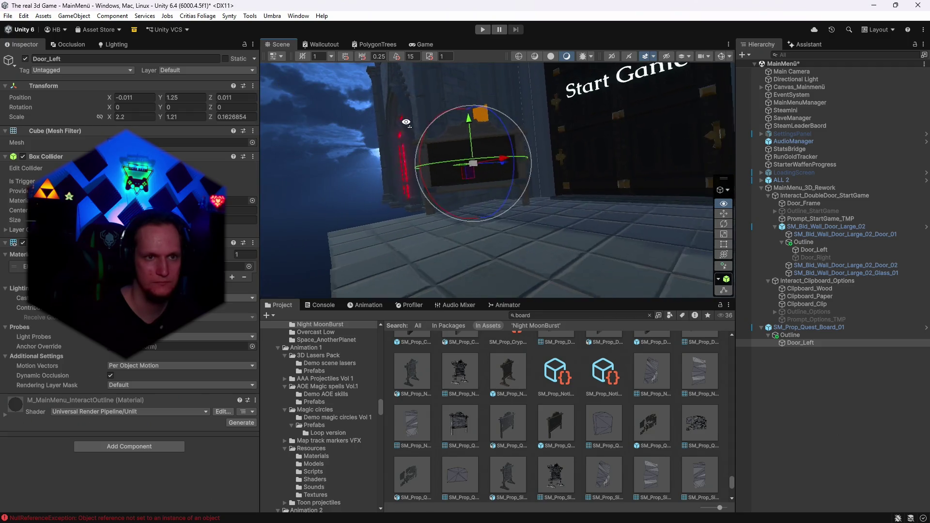
pyautogui.click(419, 44)
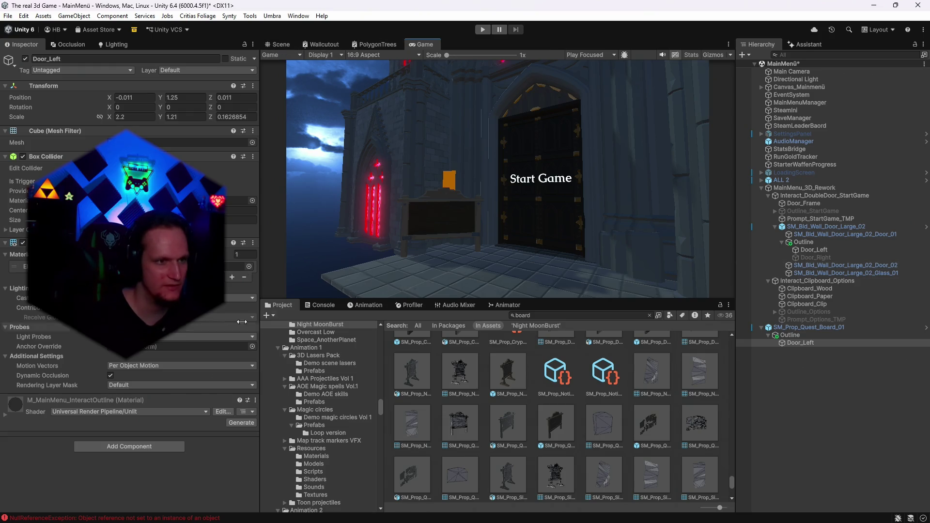
# - Open M_MainMenu_InteractOutline's base colour and try the grey 969696
pyautogui.click(238, 266)
pyautogui.click(537, 361)
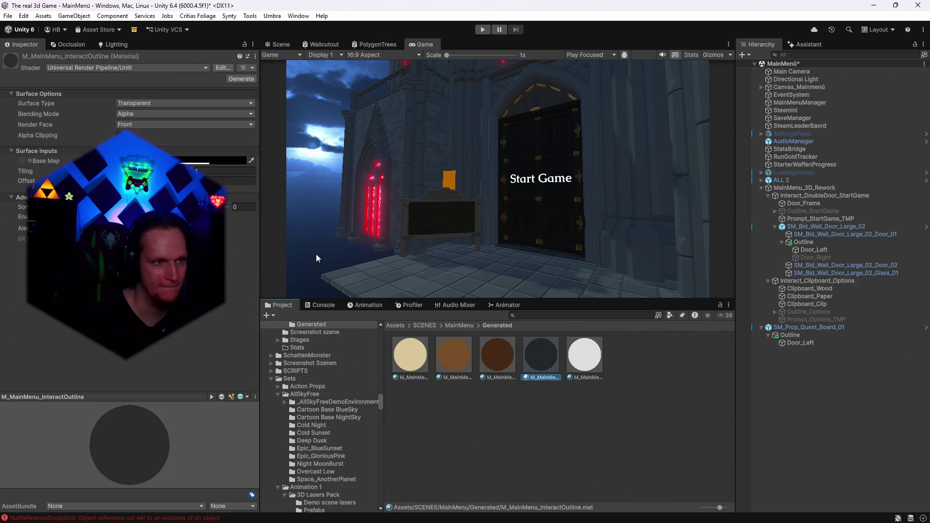
pyautogui.click(228, 161)
pyautogui.moveTo(145, 189); pyautogui.dragTo(145, 283)
pyautogui.write('969696')
pyautogui.press('Return')
# - Settle on semi-transparent black (alpha 146) for the outline after trying teal
pyautogui.moveTo(195, 347); pyautogui.dragTo(148, 348)
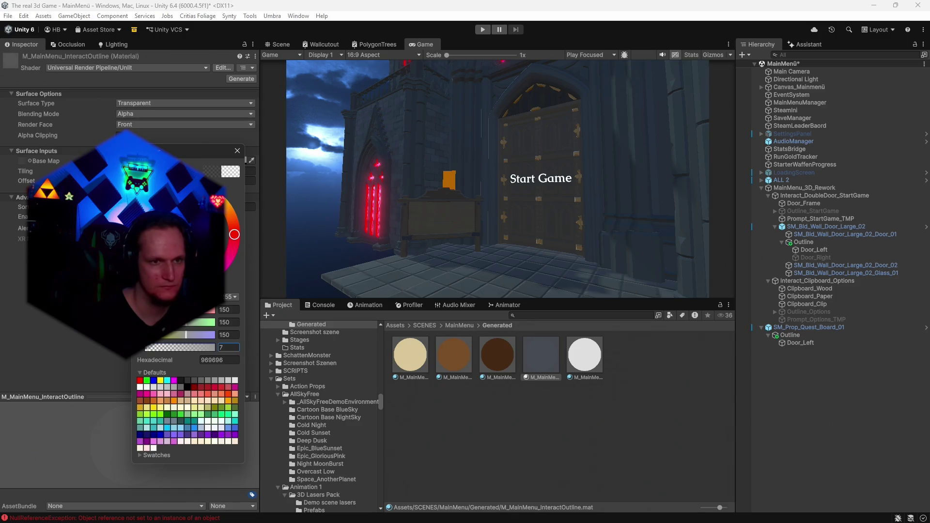
pyautogui.click(174, 271)
pyautogui.moveTo(184, 344)
pyautogui.mouseDown()
pyautogui.moveTo(210, 345)
pyautogui.moveTo(185, 347)
pyautogui.mouseUp()
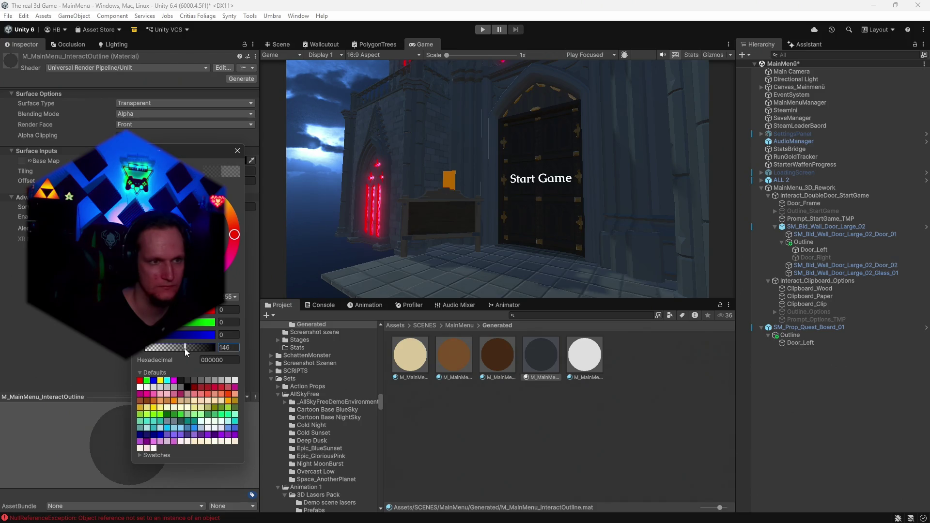
pyautogui.click(138, 235)
pyautogui.click(186, 245)
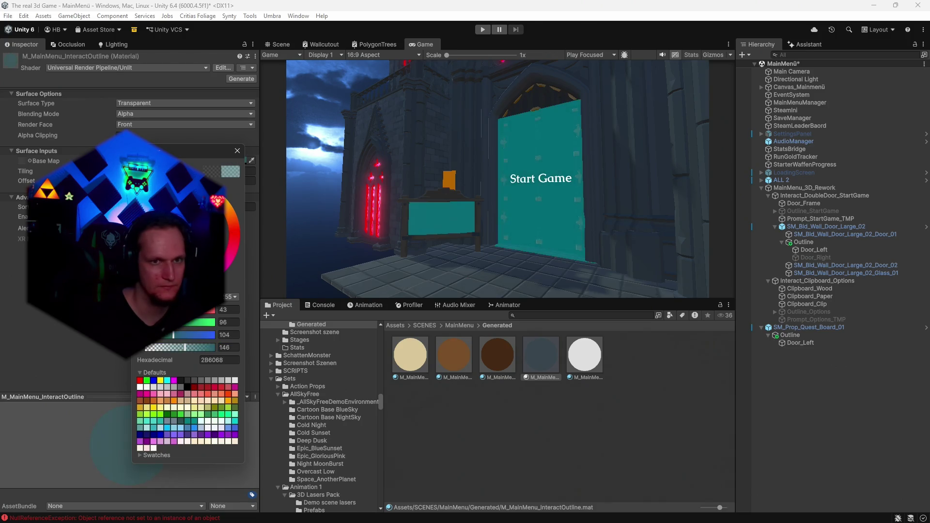
pyautogui.click(186, 264)
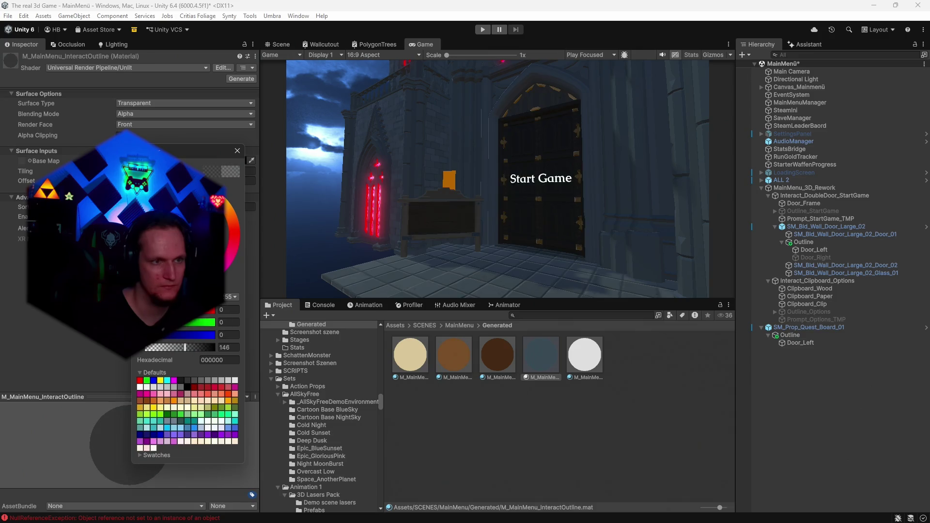
pyautogui.click(237, 150)
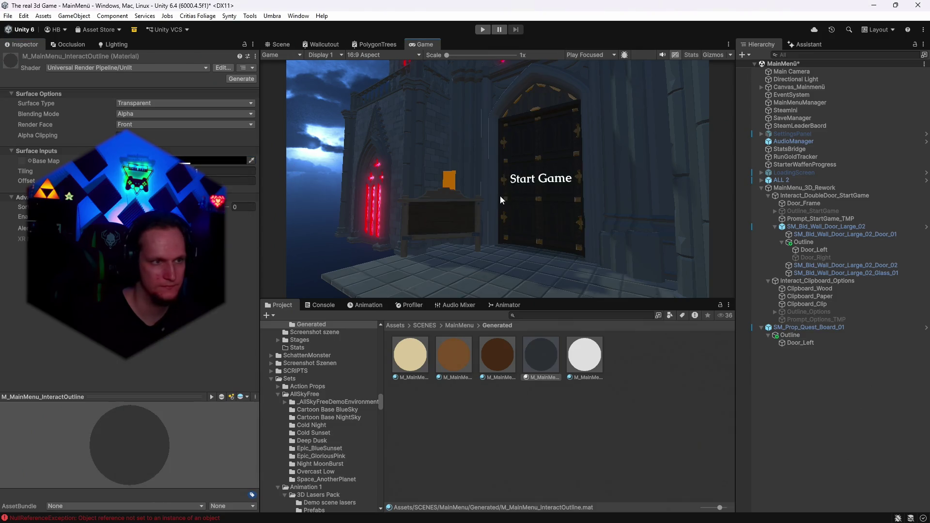
pyautogui.click(281, 45)
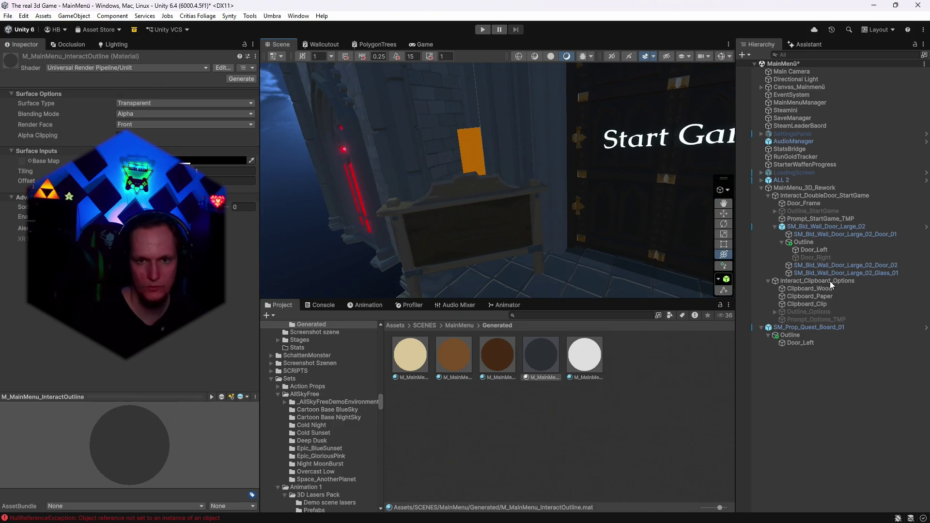
# - Assign the quest board outline to the Options interactable and move Prompt_Options_TMP under SM_Prop_Quest_Board_01
pyautogui.click(792, 191)
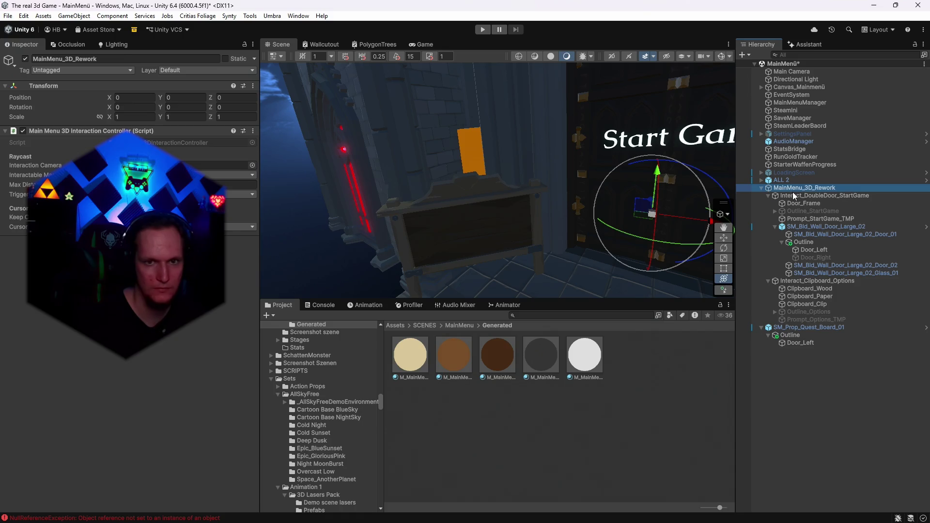
pyautogui.click(792, 194)
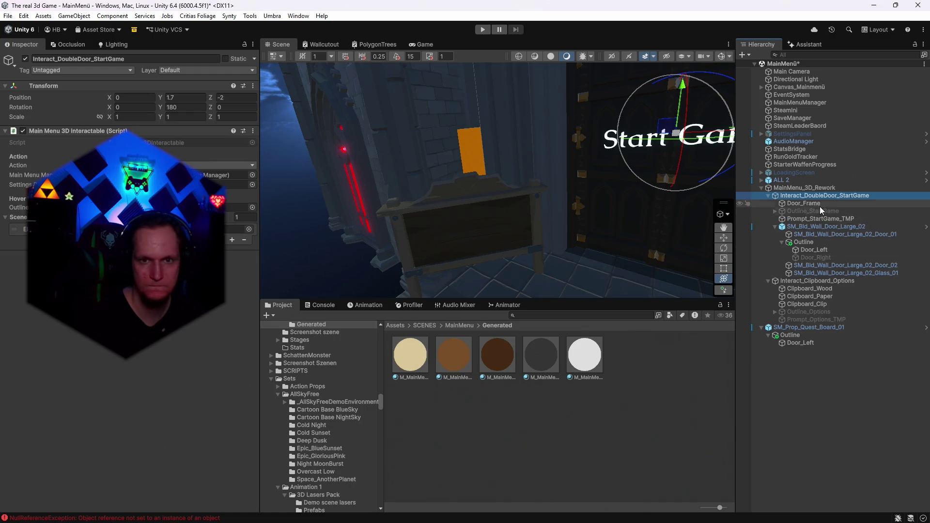
pyautogui.click(801, 283)
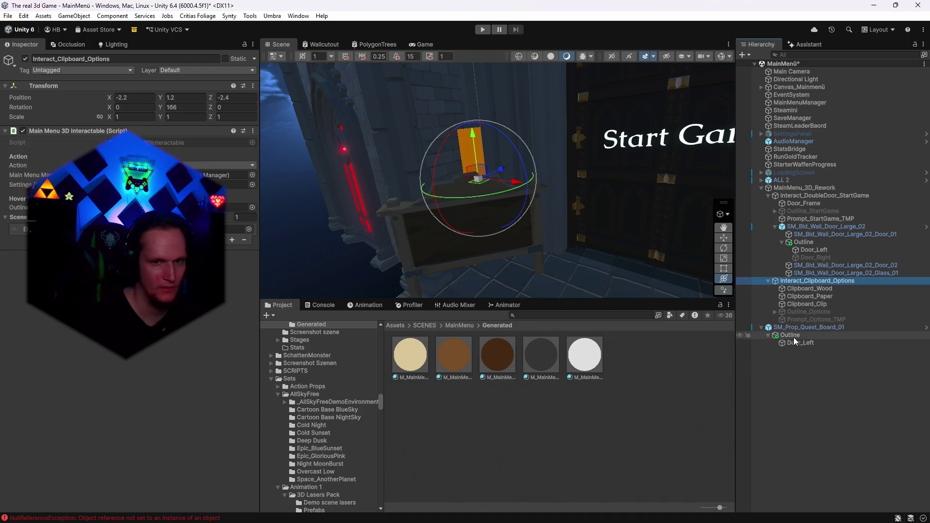
pyautogui.moveTo(145, 242)
pyautogui.mouseDown()
pyautogui.moveTo(208, 229)
pyautogui.moveTo(213, 208)
pyautogui.mouseUp()
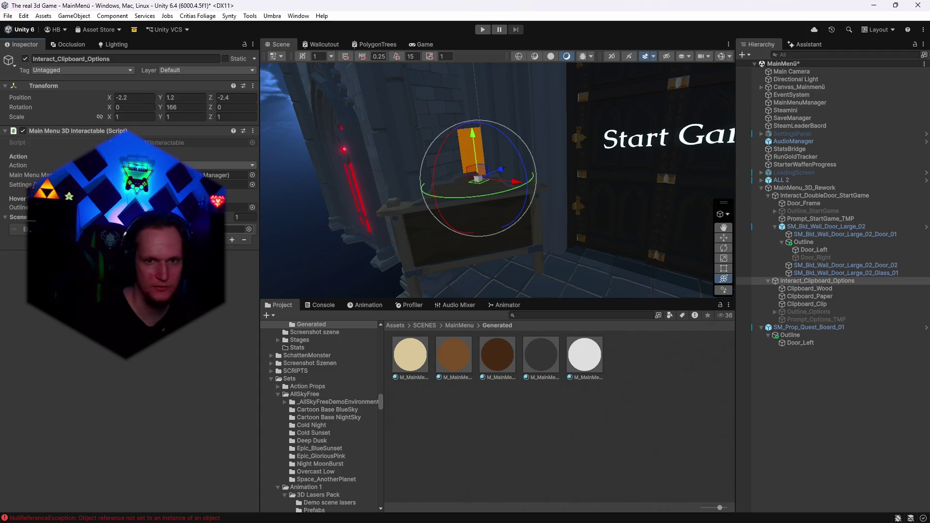
pyautogui.moveTo(816, 320); pyautogui.dragTo(792, 340)
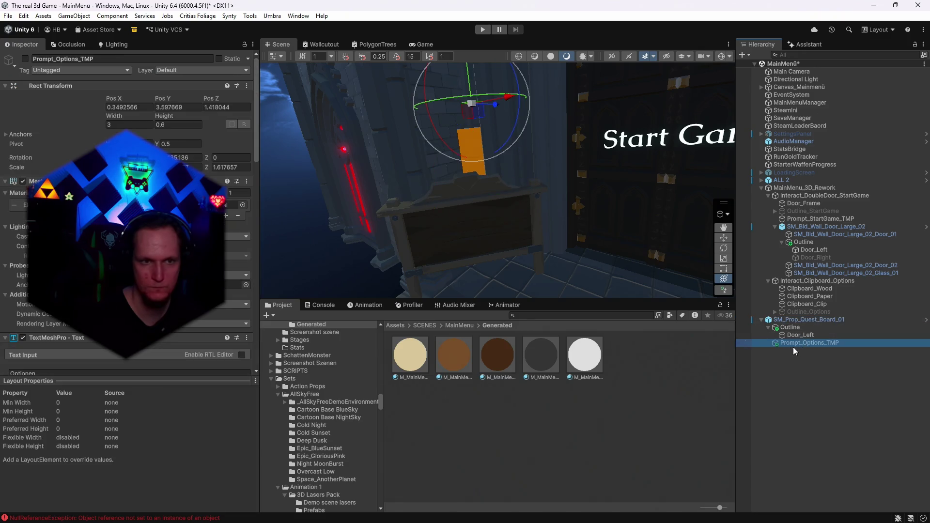
# - Zero the Prompt_Options_TMP Rect Transform position
pyautogui.moveTo(562, 181); pyautogui.dragTo(359, 219)
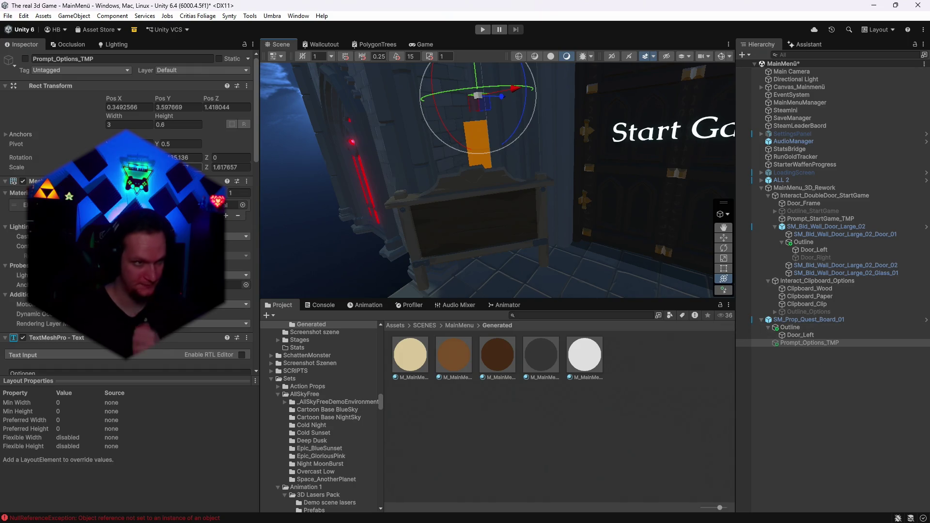
pyautogui.click(135, 108)
pyautogui.write('0')
pyautogui.press('Tab')
pyautogui.write('0')
pyautogui.press('Tab')
pyautogui.write('0')
pyautogui.press('Return')
# - Replace the prompt's Options wording with Settings
pyautogui.moveTo(566, 232); pyautogui.dragTo(566, 187)
pyautogui.scroll(-4, 128, 214)
pyautogui.scroll(-3, 128, 213)
pyautogui.click(19, 243)
pyautogui.hotkey('ctrl', 'a')
pyautogui.write('S')
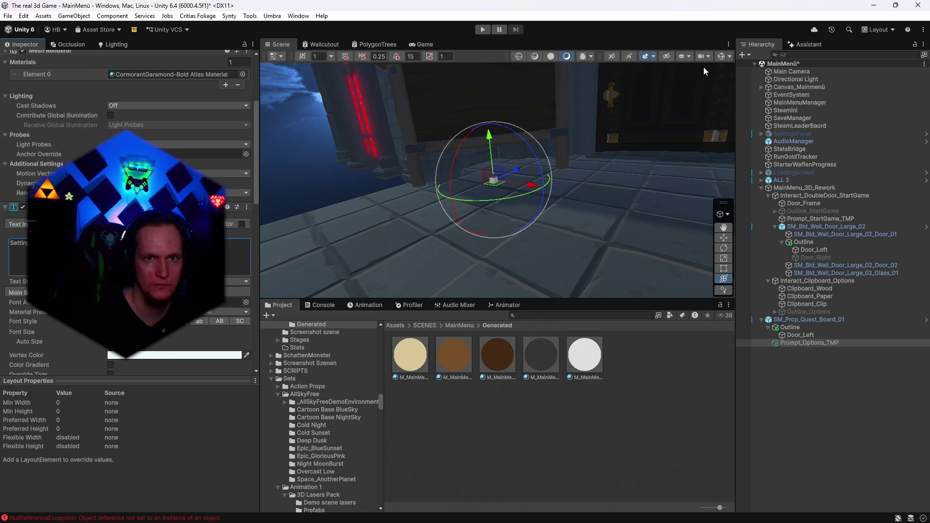
# - Enable the Settings prompt and raise it onto the board to Y 1.362
pyautogui.moveTo(664, 176); pyautogui.dragTo(769, 260)
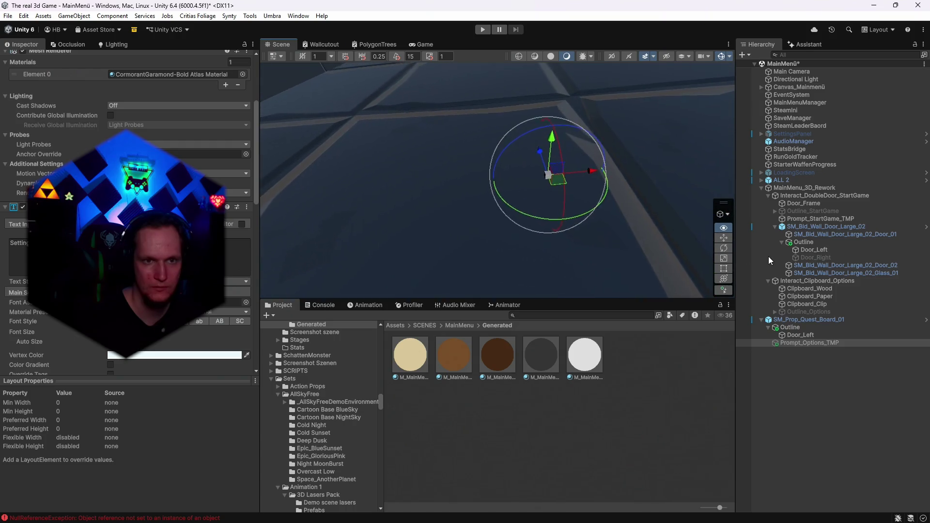
pyautogui.press('f')
pyautogui.scroll(10, 125, 242)
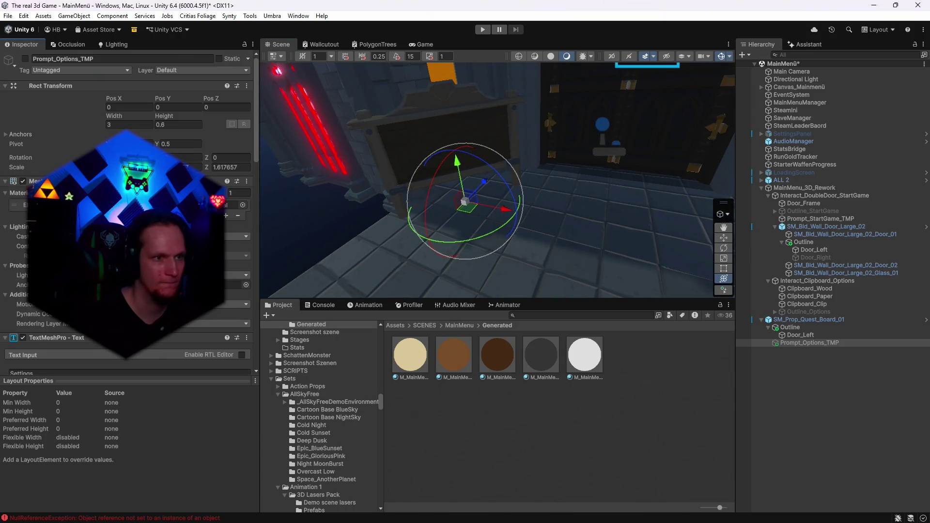
pyautogui.moveTo(578, 215)
pyautogui.mouseDown()
pyautogui.moveTo(172, 84)
pyautogui.moveTo(532, 145)
pyautogui.moveTo(838, 171)
pyautogui.moveTo(8, 17)
pyautogui.mouseUp()
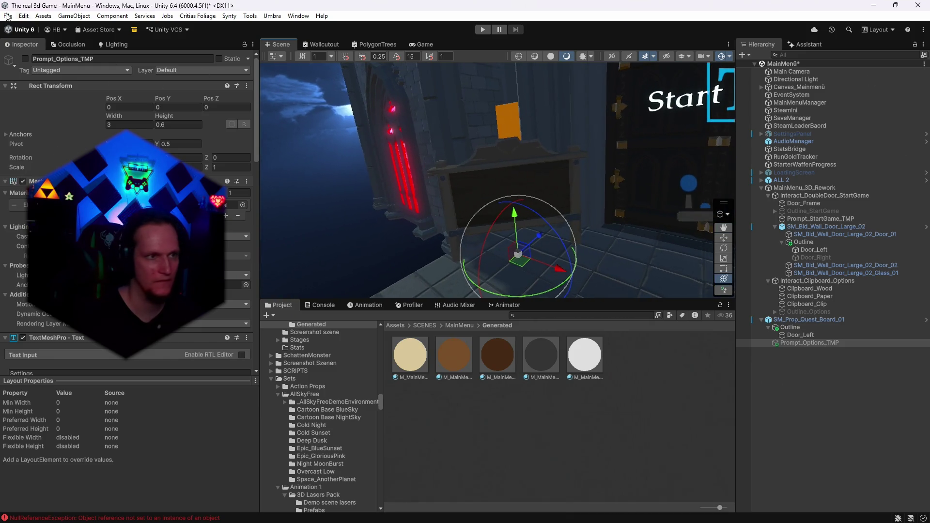
pyautogui.click(26, 59)
pyautogui.scroll(5, 477, 228)
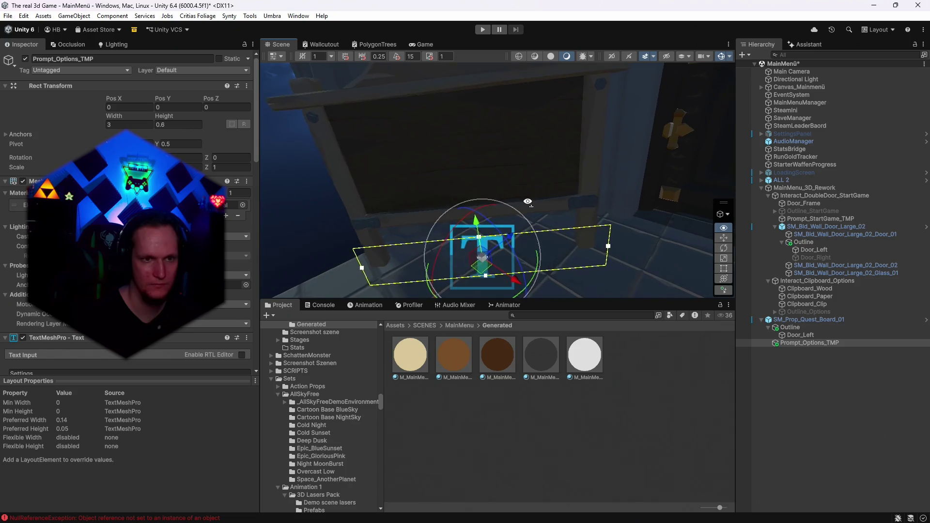
pyautogui.moveTo(476, 226); pyautogui.dragTo(478, 125)
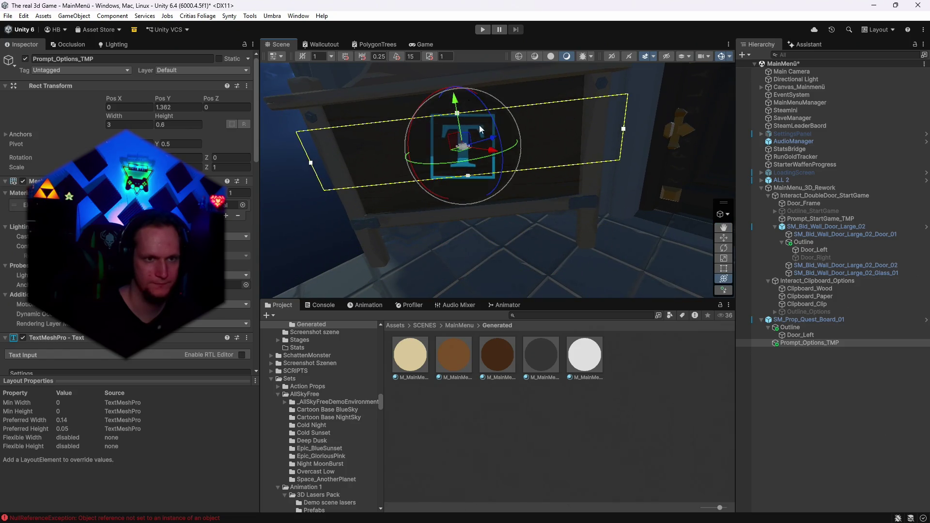
# - Size the Settings text box to width 2.12 and height 0.82, then view it through the game camera
pyautogui.scroll(-5, 126, 218)
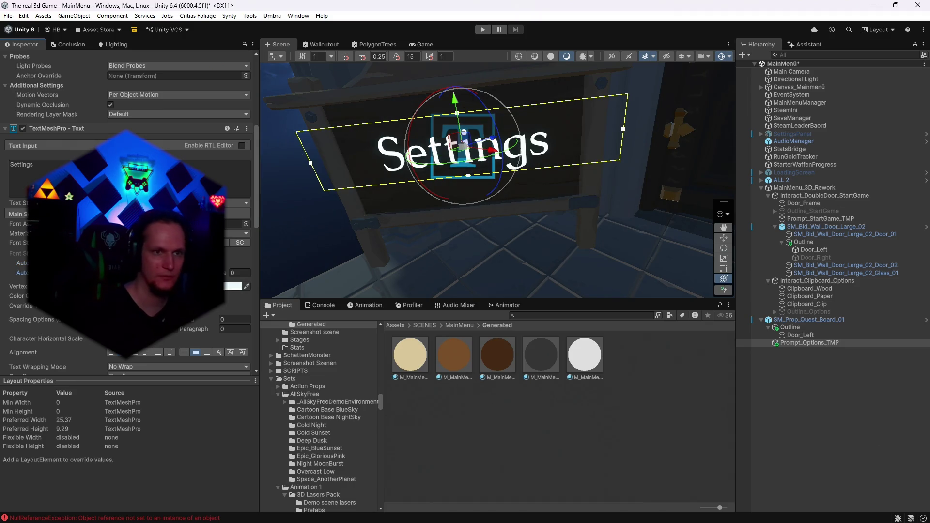
pyautogui.moveTo(557, 188); pyautogui.dragTo(606, 188)
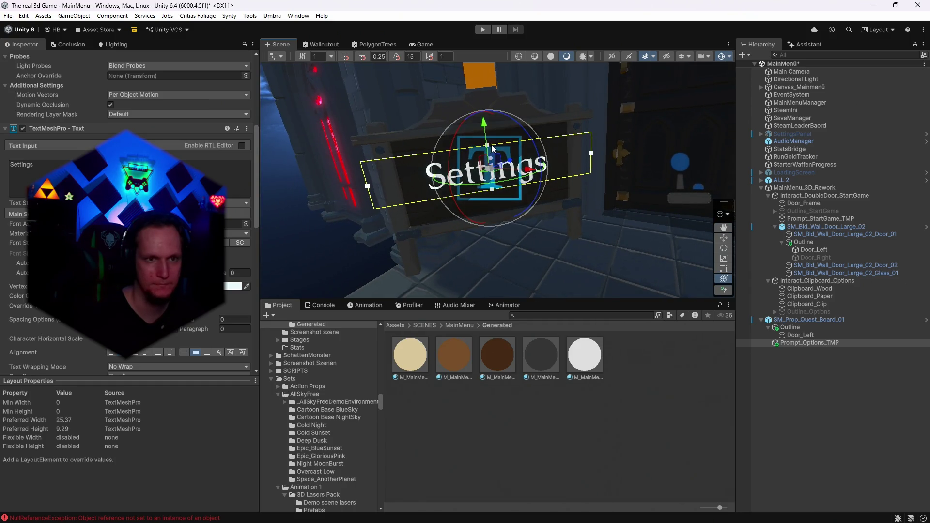
pyautogui.scroll(10, 126, 218)
pyautogui.moveTo(113, 114); pyautogui.dragTo(98, 115)
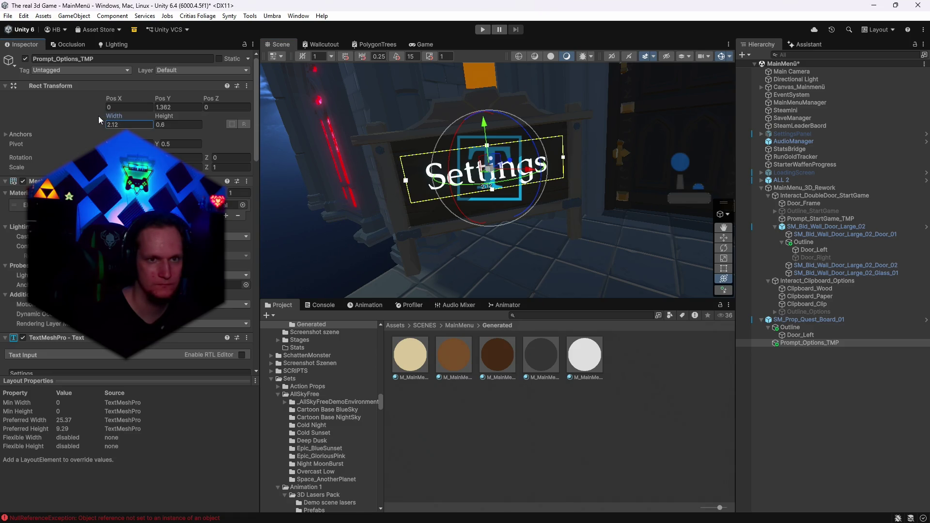
pyautogui.moveTo(167, 115); pyautogui.dragTo(169, 114)
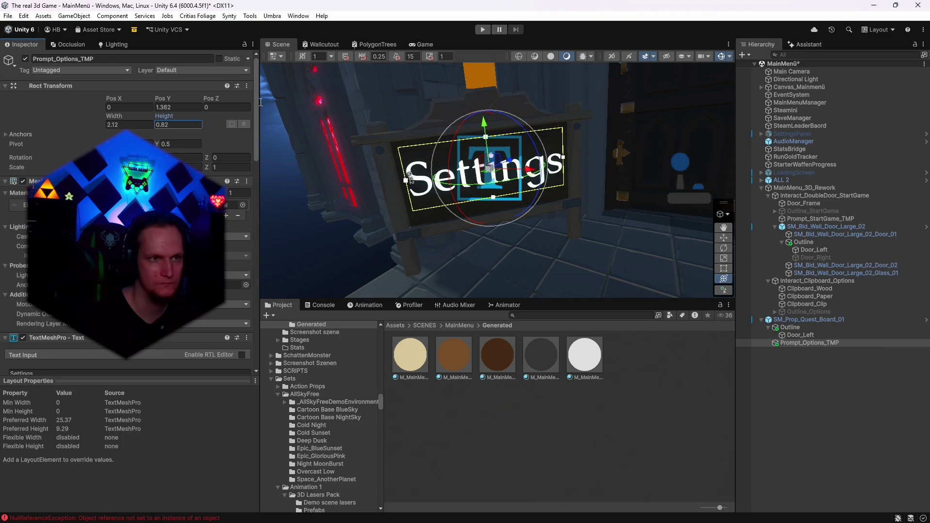
pyautogui.click(423, 46)
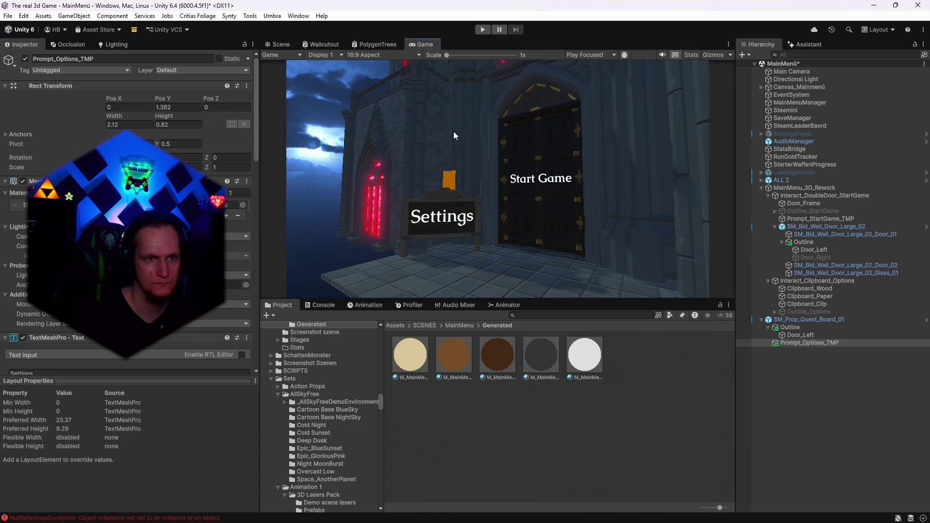
# - Set the Settings label's Z scale to 0.88509 and Y to about 1.29, then preview in a maximized Game view
pyautogui.click(278, 44)
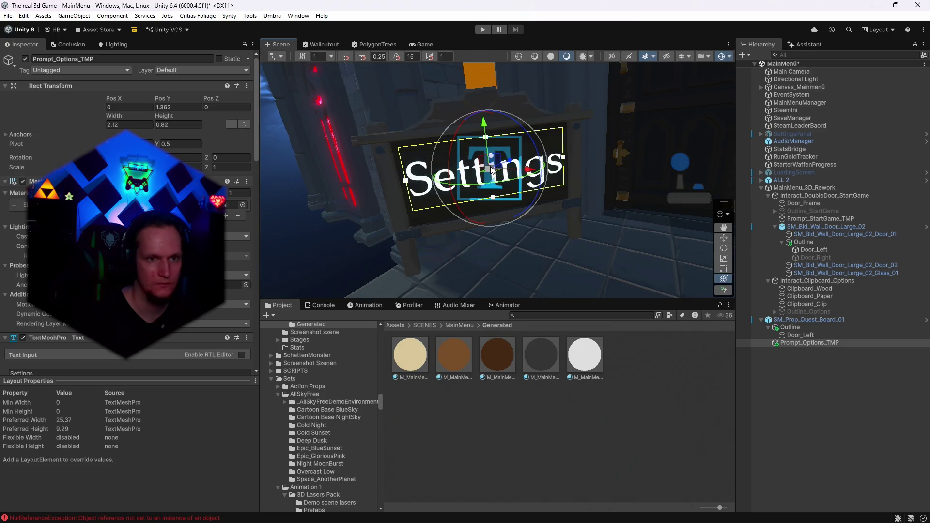
pyautogui.moveTo(492, 170); pyautogui.dragTo(594, 145)
pyautogui.click(173, 107)
pyautogui.write('0')
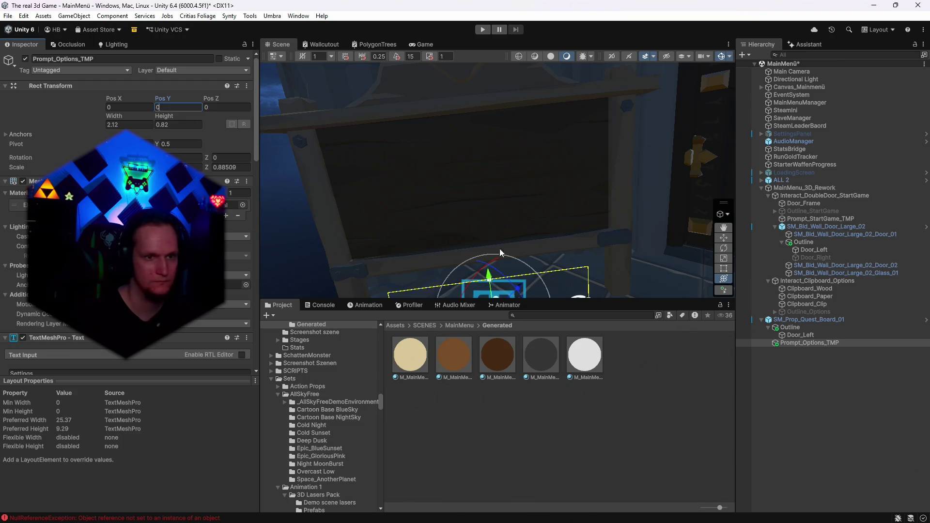
pyautogui.moveTo(489, 277); pyautogui.dragTo(476, 142)
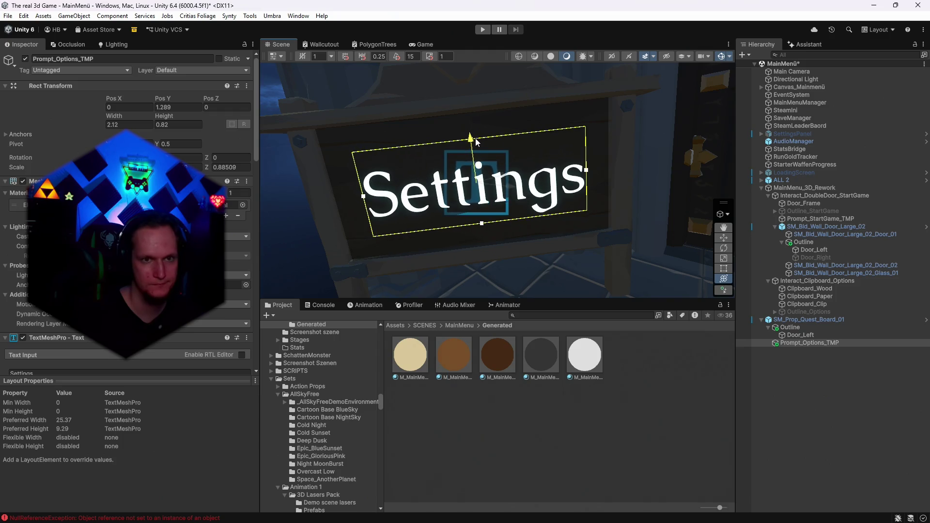
pyautogui.click(424, 44)
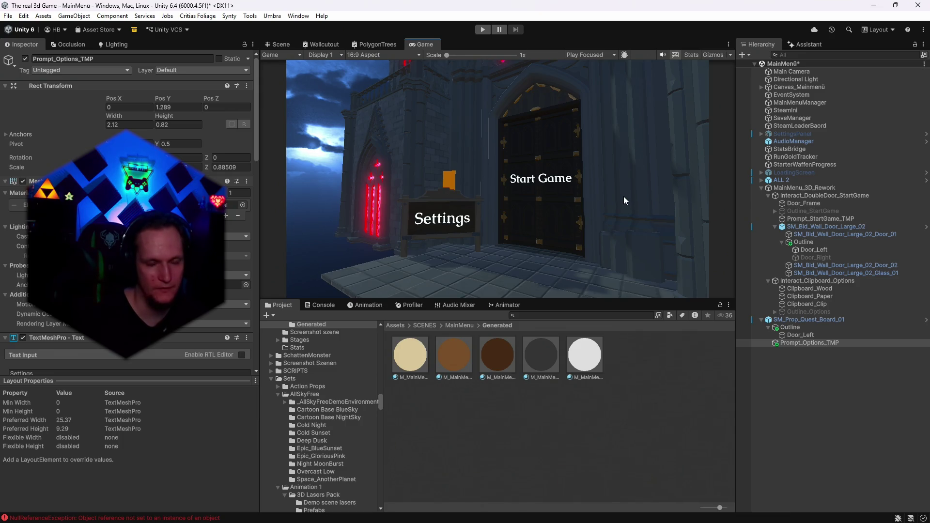
pyautogui.doubleClick(422, 44)
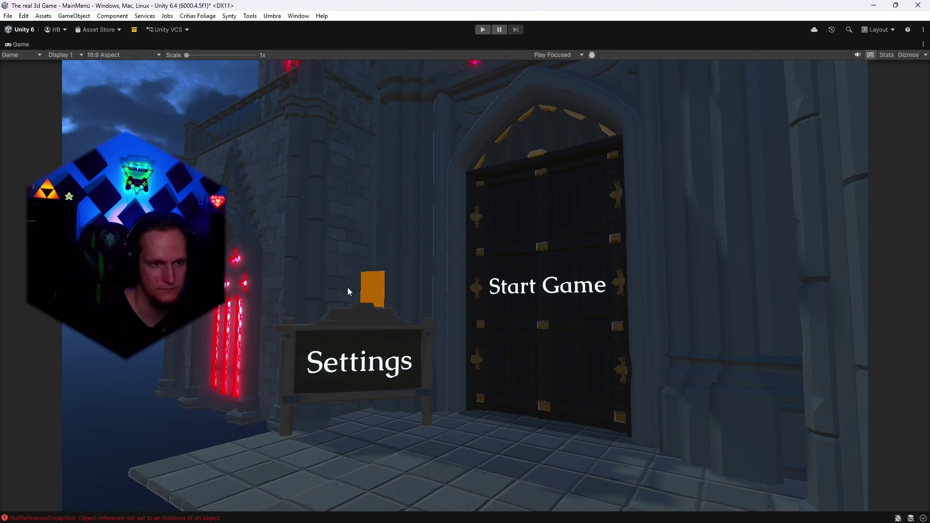
pyautogui.doubleClick(19, 44)
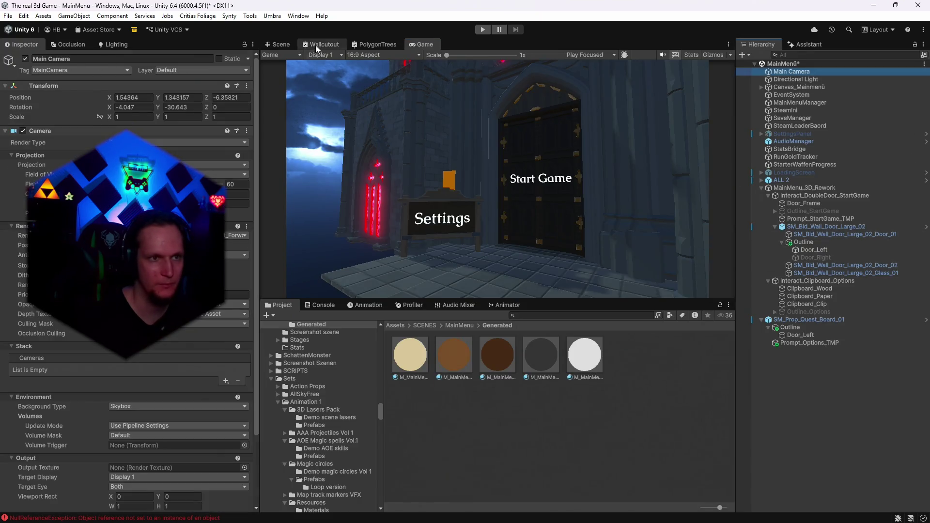
pyautogui.click(278, 44)
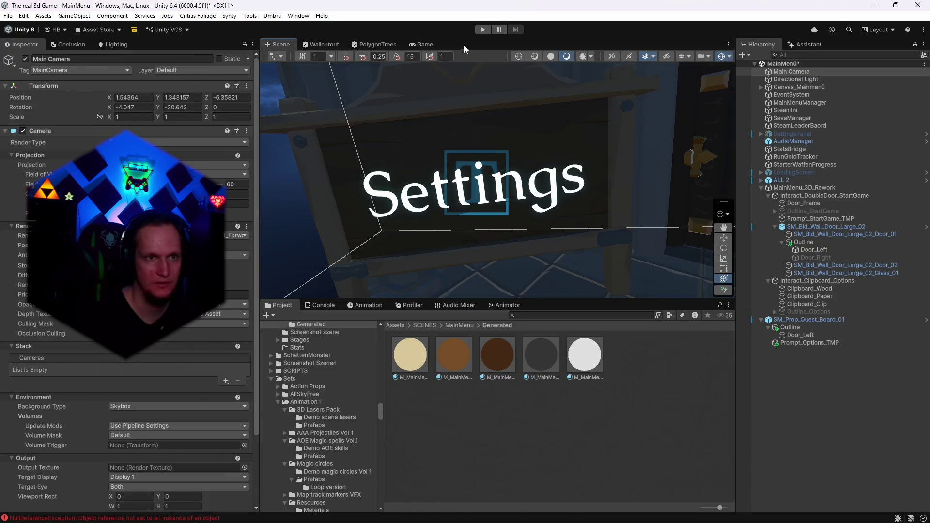
pyautogui.click(422, 44)
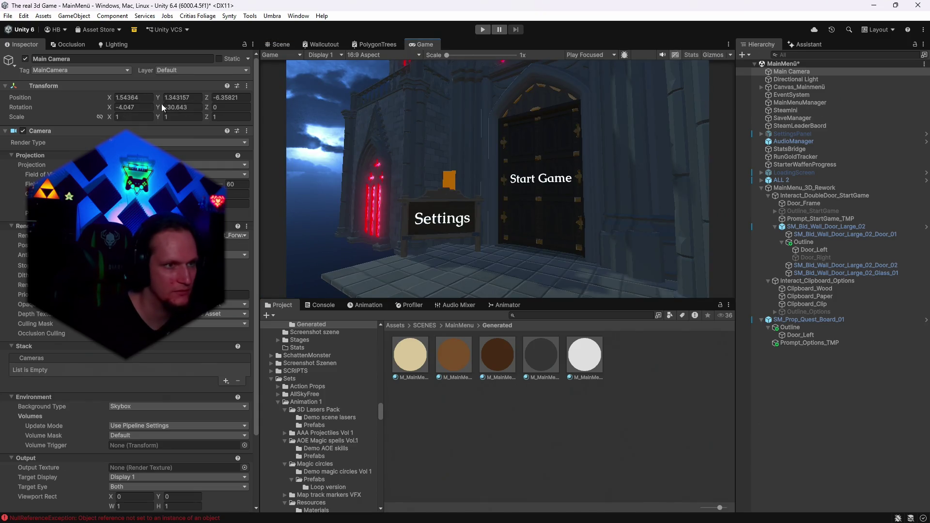
pyautogui.moveTo(156, 96)
pyautogui.mouseDown()
pyautogui.moveTo(147, 96)
pyautogui.moveTo(220, 100)
pyautogui.mouseUp()
pyautogui.write('-5.72')
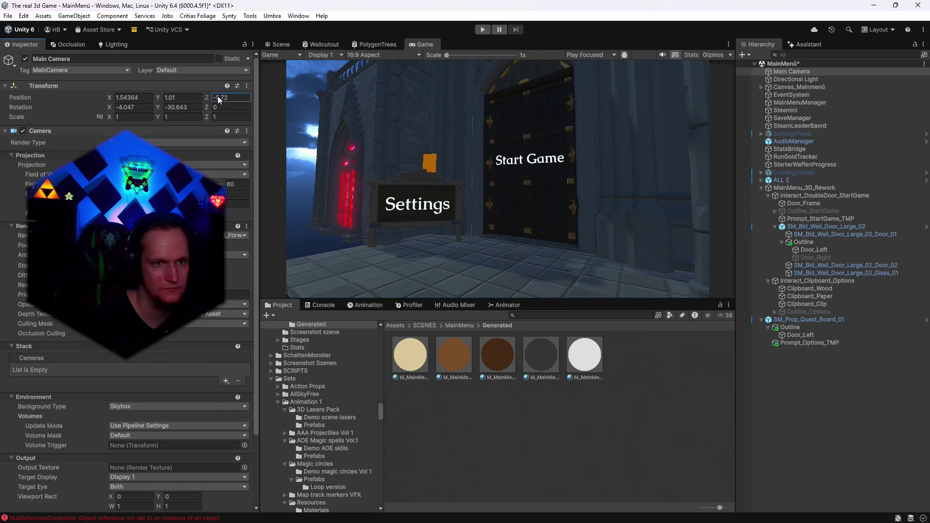
pyautogui.moveTo(160, 109); pyautogui.dragTo(97, 104)
pyautogui.click(111, 107)
pyautogui.write('-8.9')
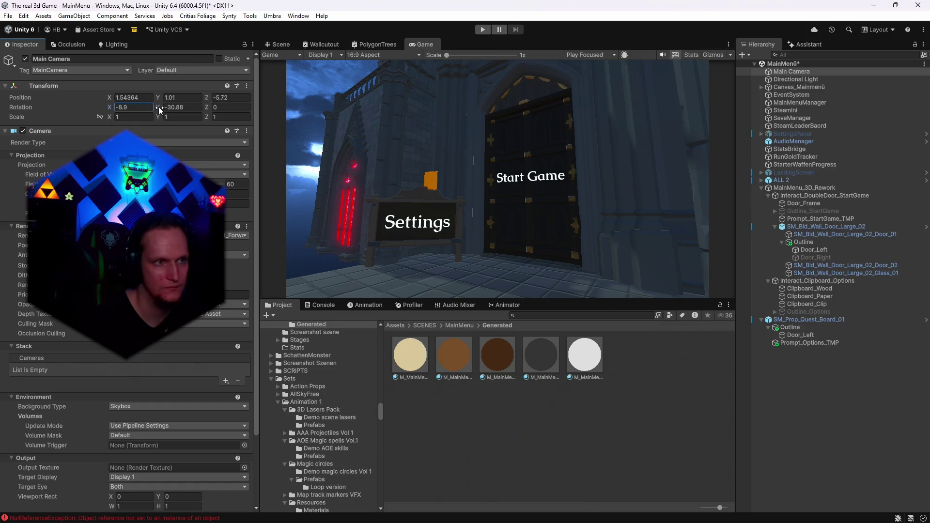
pyautogui.moveTo(203, 100); pyautogui.dragTo(194, 97)
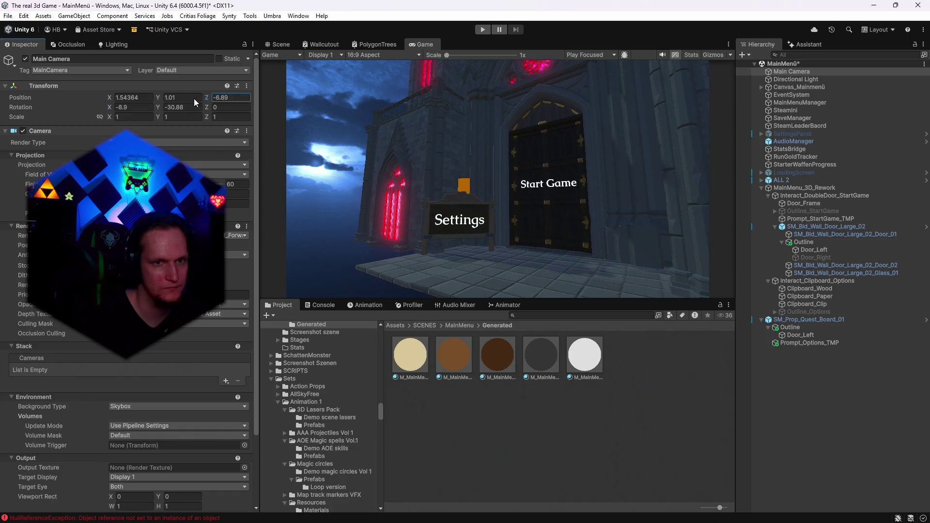
pyautogui.doubleClick(419, 45)
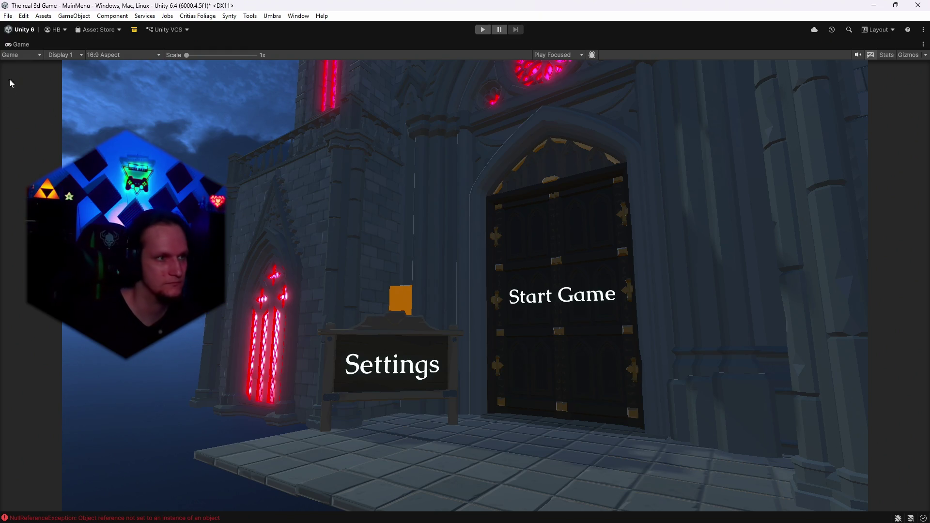
pyautogui.doubleClick(21, 43)
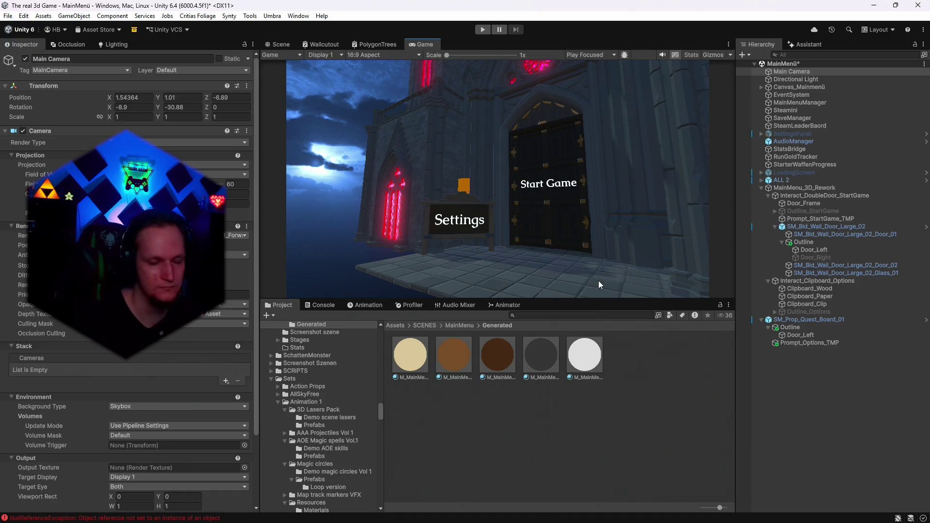
# - Deactivate Clipboard_Wood, Clipboard_Paper and Clipboard_Clip, then check the interactable's outline and prompt links
pyautogui.click(812, 335)
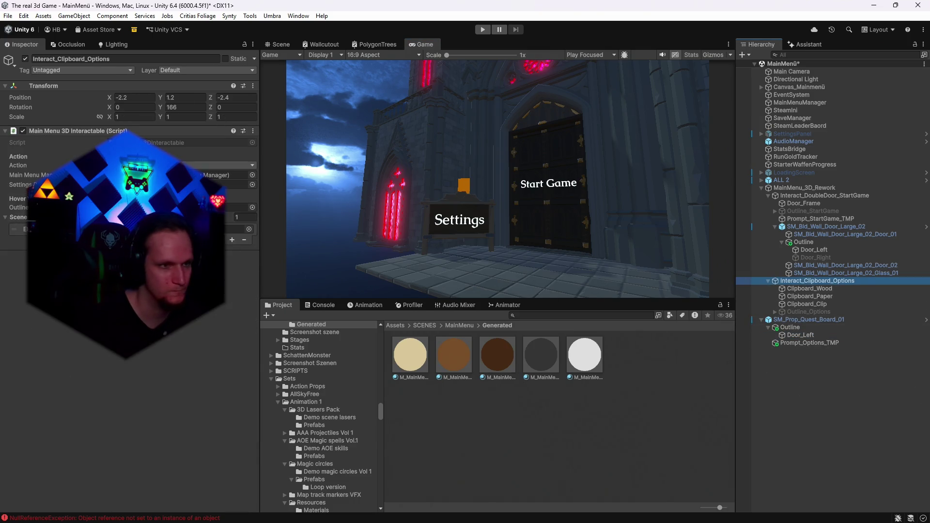
pyautogui.click(802, 290)
pyautogui.keyDown('shift'); pyautogui.click(807, 303); pyautogui.keyUp('shift')
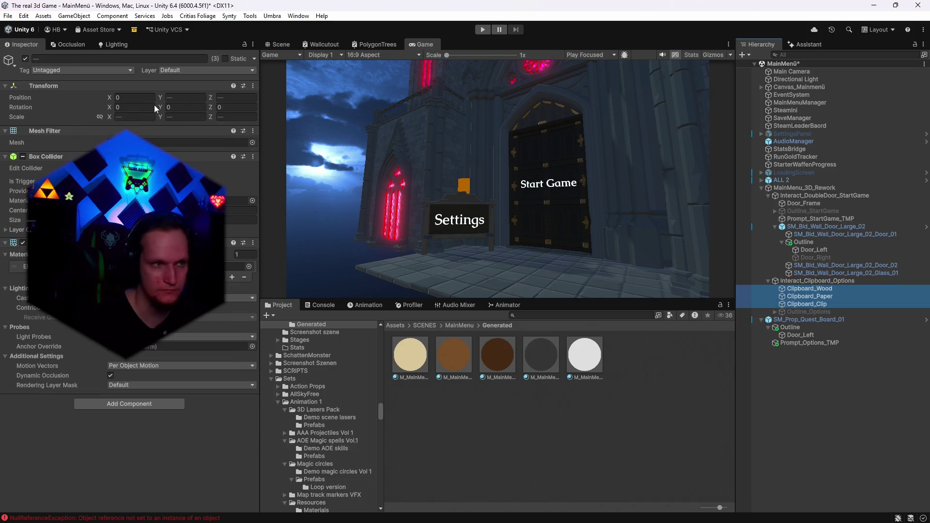
pyautogui.click(724, 254)
pyautogui.click(792, 282)
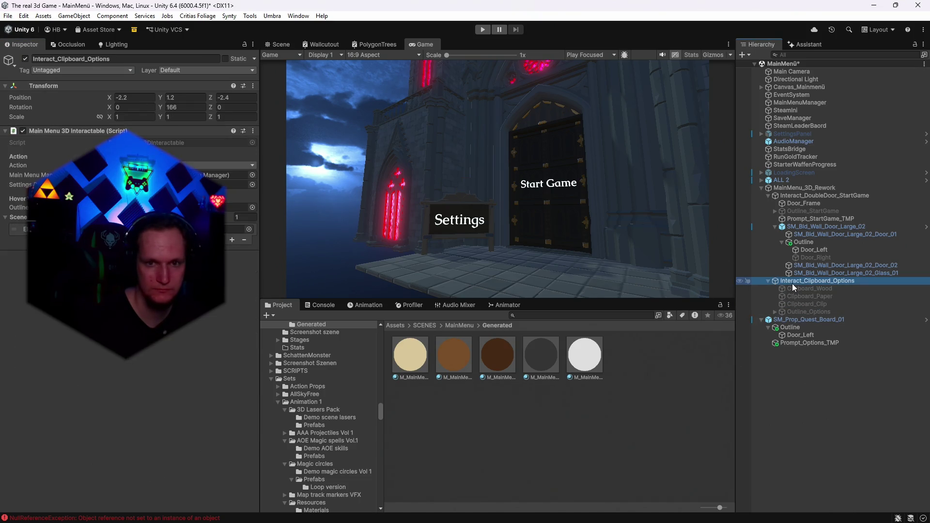
pyautogui.click(239, 207)
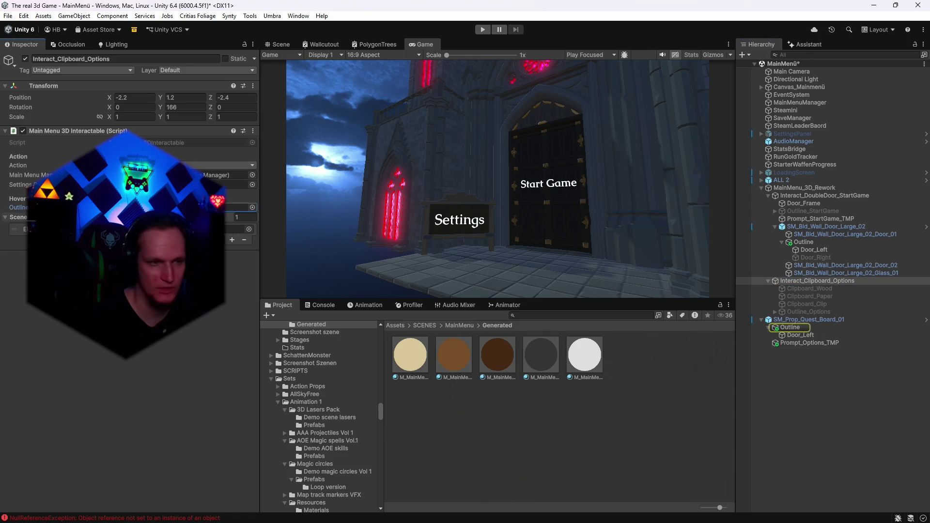
pyautogui.click(240, 229)
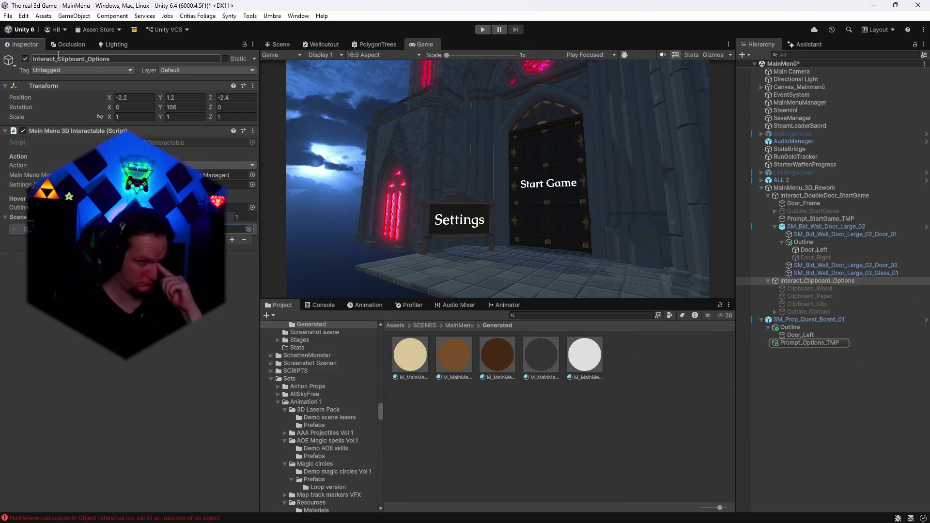
# - Save the project with File > Save Project and enter Play mode
pyautogui.click(7, 19)
pyautogui.click(9, 17)
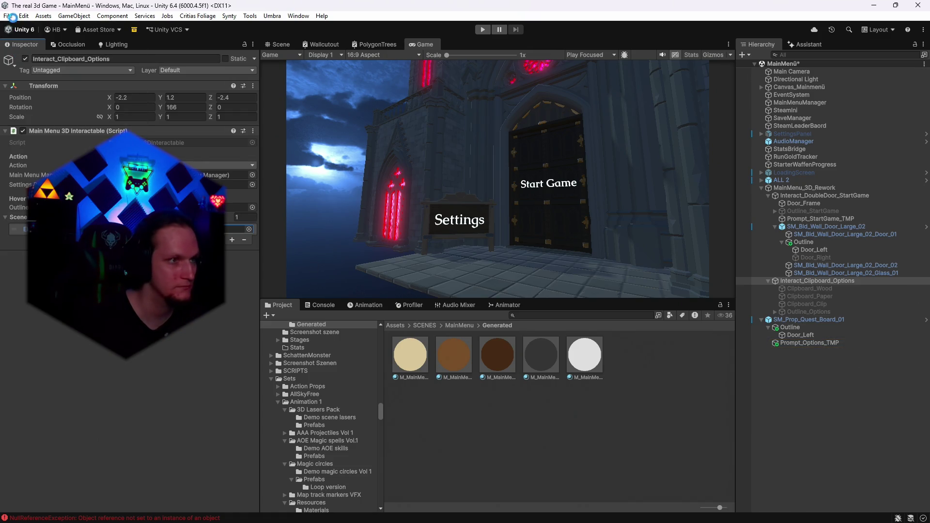
pyautogui.click(8, 17)
pyautogui.click(37, 131)
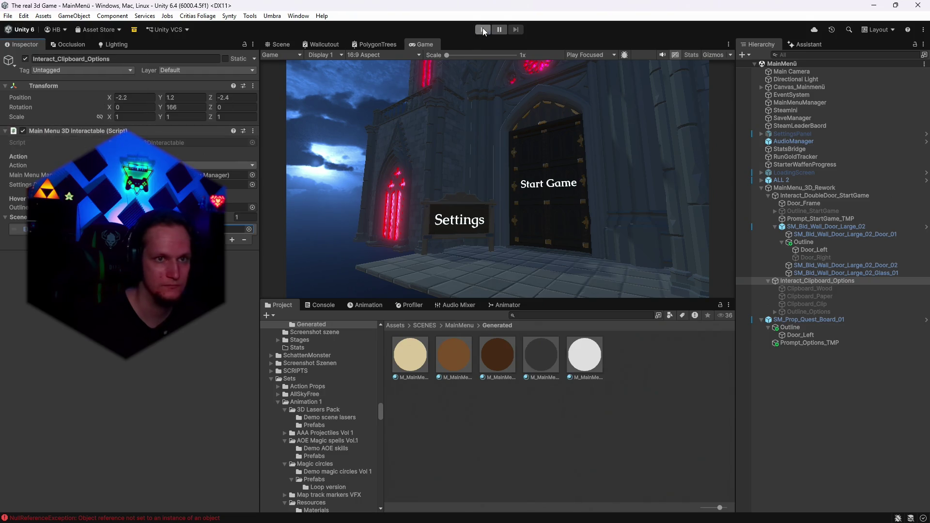
pyautogui.click(482, 29)
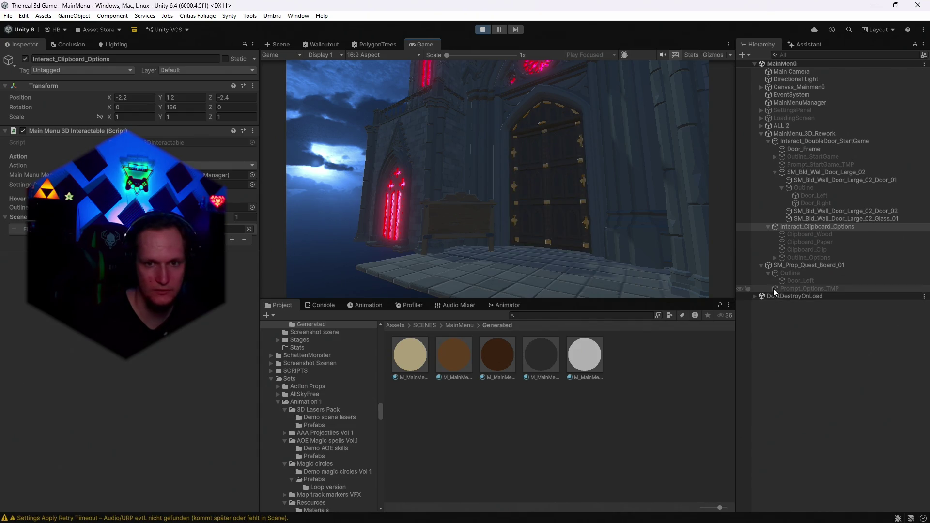
pyautogui.click(791, 280)
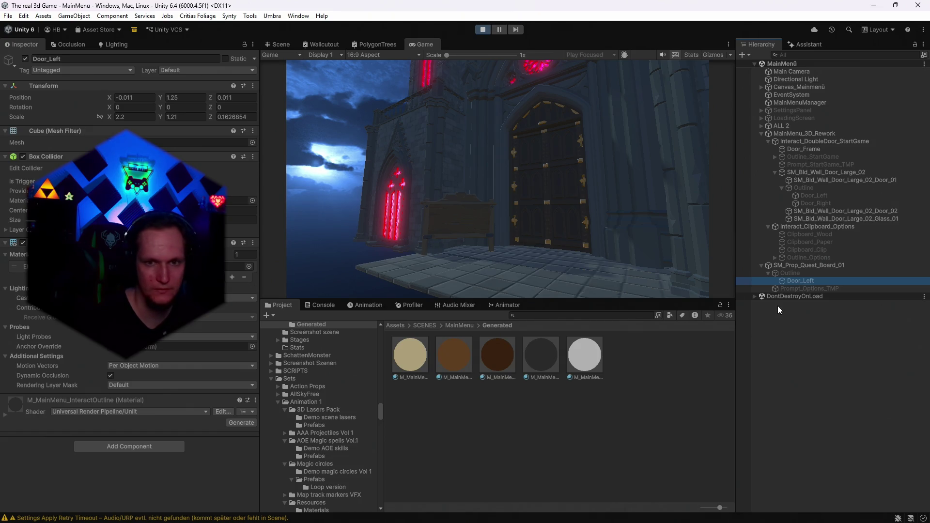
pyautogui.click(413, 134)
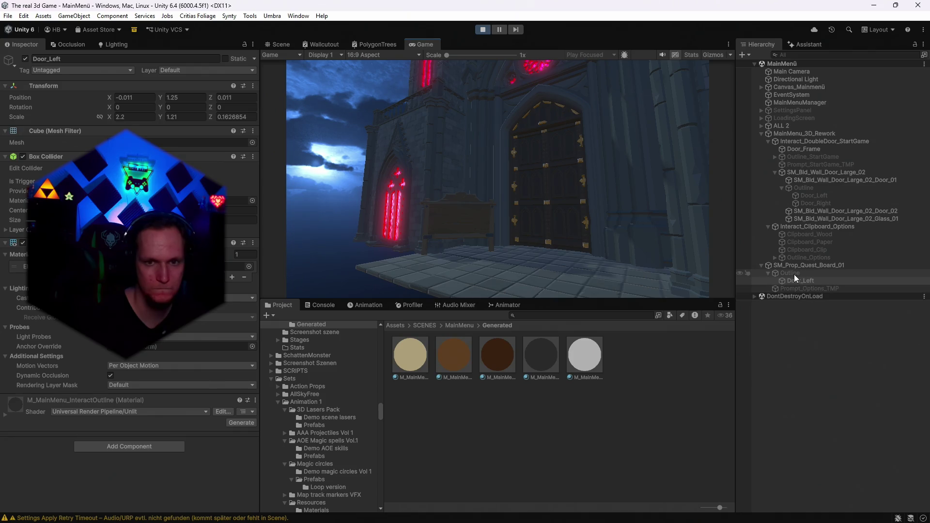
pyautogui.click(800, 226)
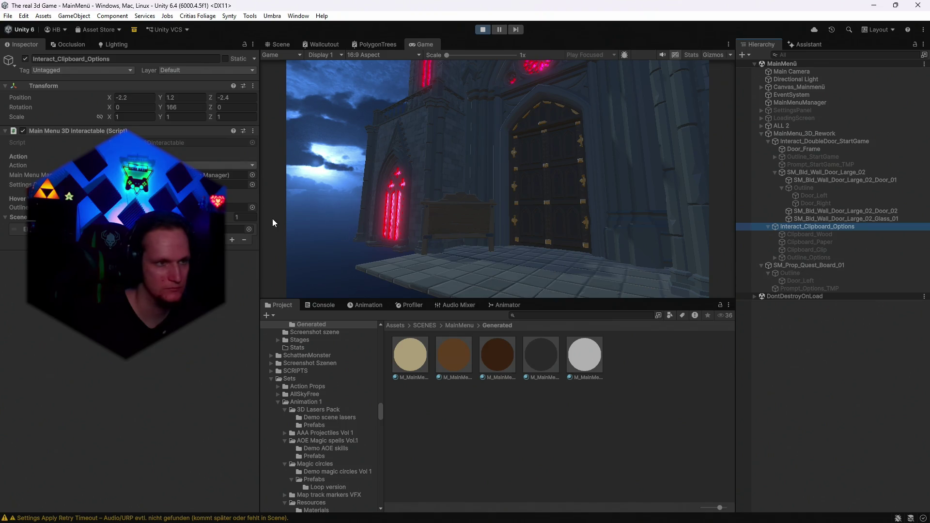
pyautogui.click(237, 208)
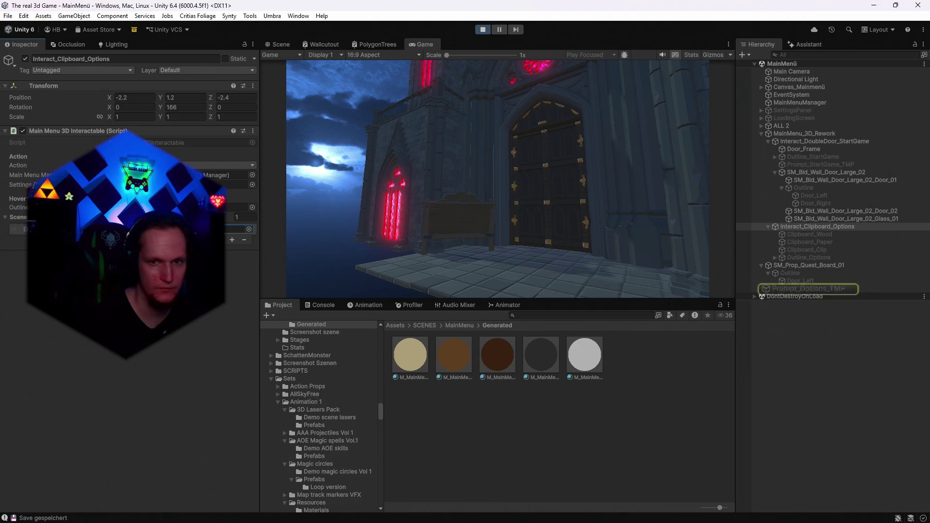
pyautogui.click(818, 273)
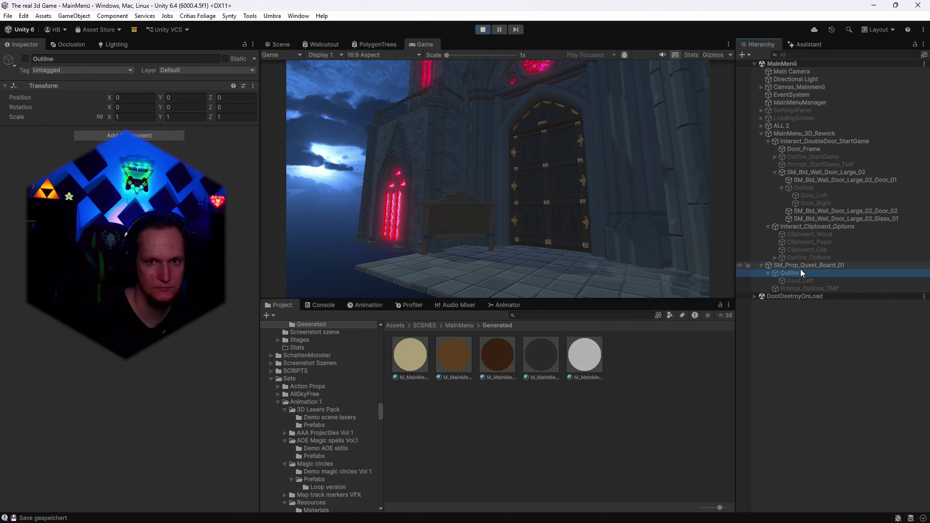
pyautogui.click(25, 58)
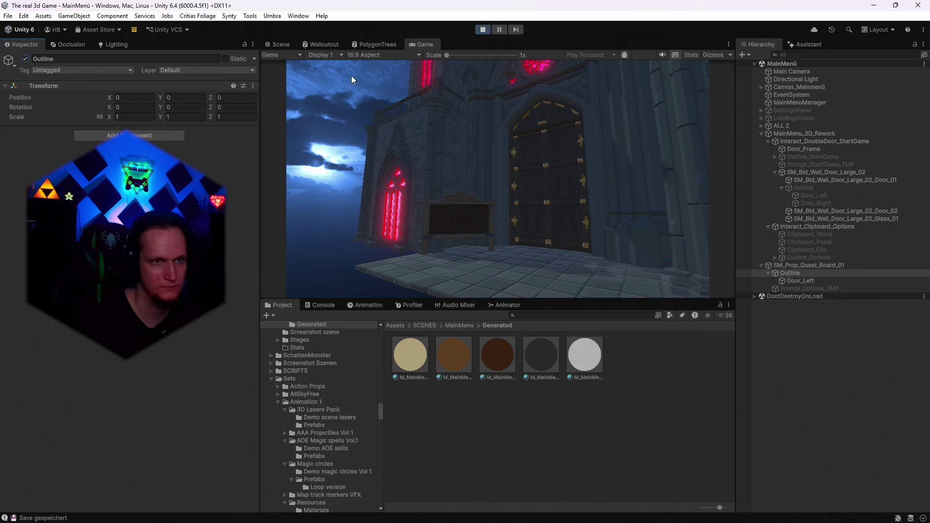
# - Deactivate the quest board's Outline again and disable its Mesh Collider
pyautogui.click(281, 42)
pyautogui.click(425, 45)
pyautogui.click(24, 58)
pyautogui.click(800, 266)
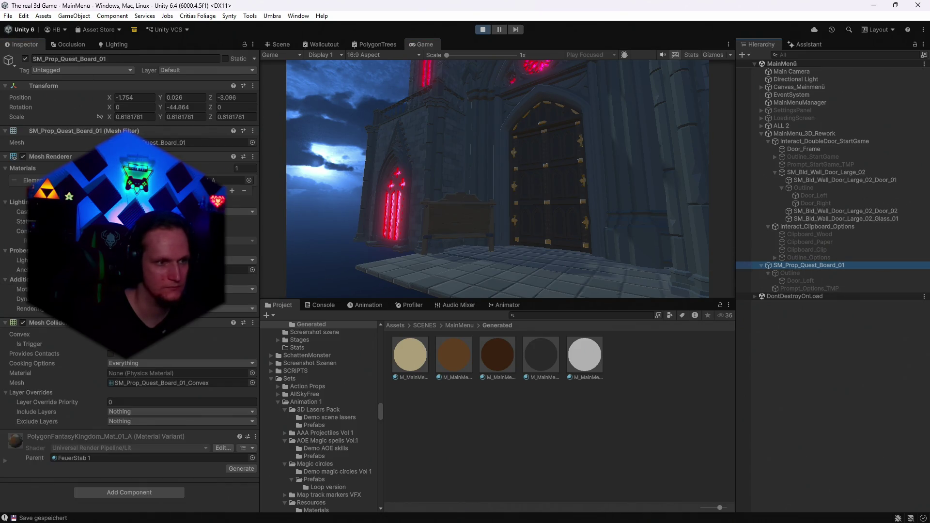
pyautogui.click(23, 323)
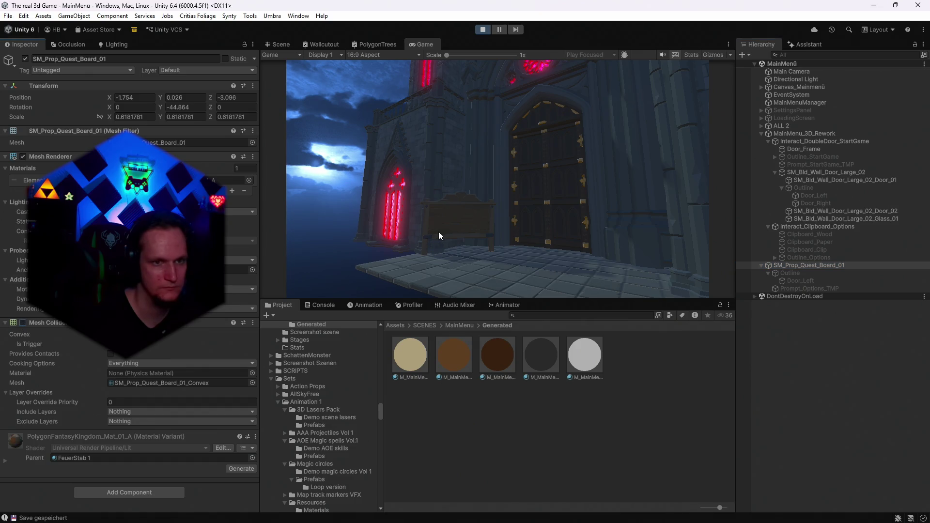
# - Inspect Door_Left's collider box in the Scene, untick the board's Convex option, and retest hovering
pyautogui.click(783, 281)
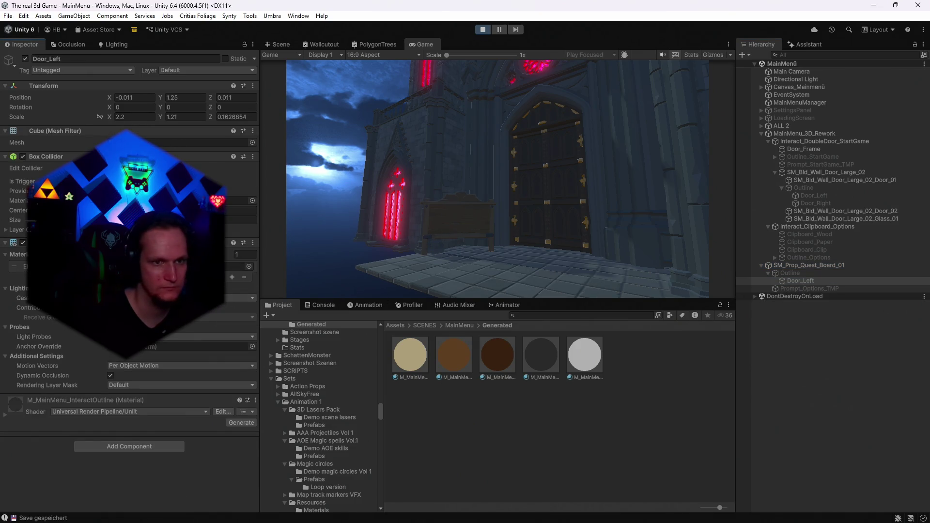
pyautogui.click(279, 44)
pyautogui.moveTo(357, 123)
pyautogui.mouseDown()
pyautogui.moveTo(481, 297)
pyautogui.moveTo(656, 242)
pyautogui.moveTo(687, 245)
pyautogui.moveTo(680, 249)
pyautogui.mouseUp()
pyautogui.moveTo(522, 204); pyautogui.dragTo(552, 202)
pyautogui.click(421, 44)
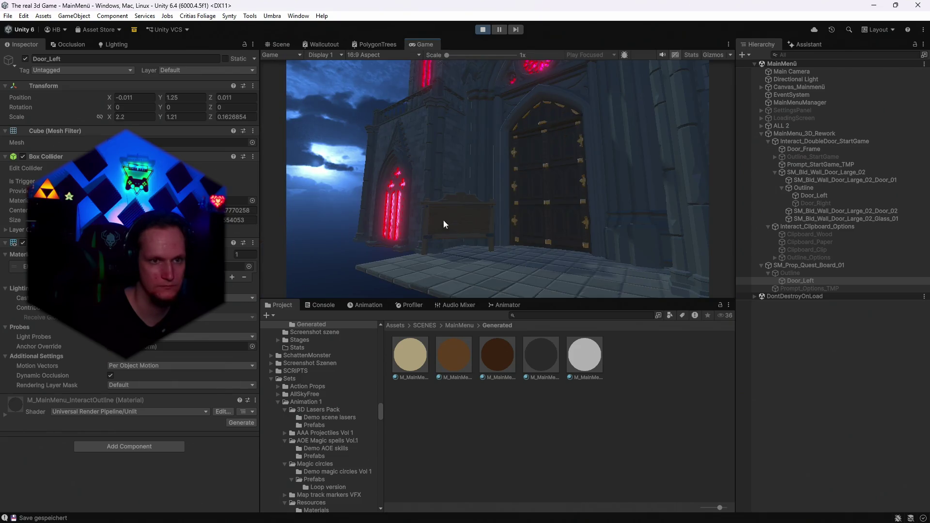
pyautogui.moveTo(525, 218)
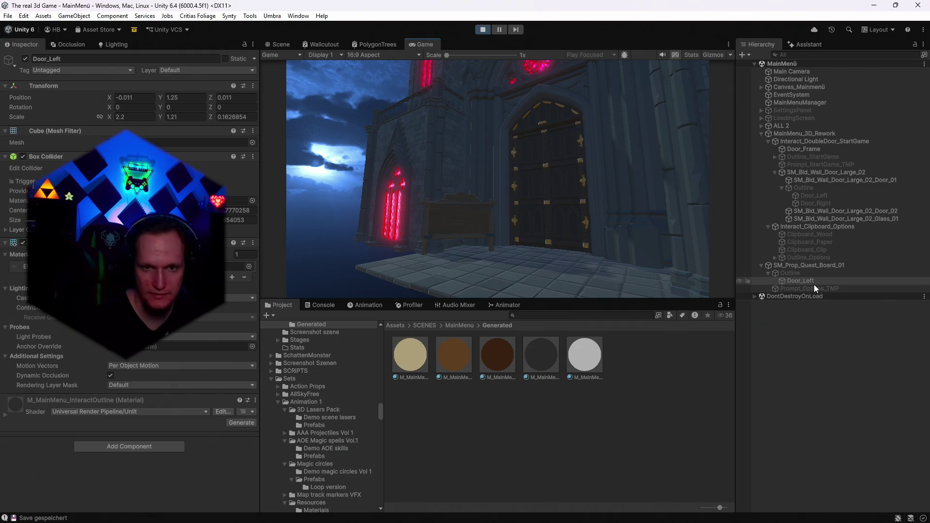
pyautogui.click(793, 265)
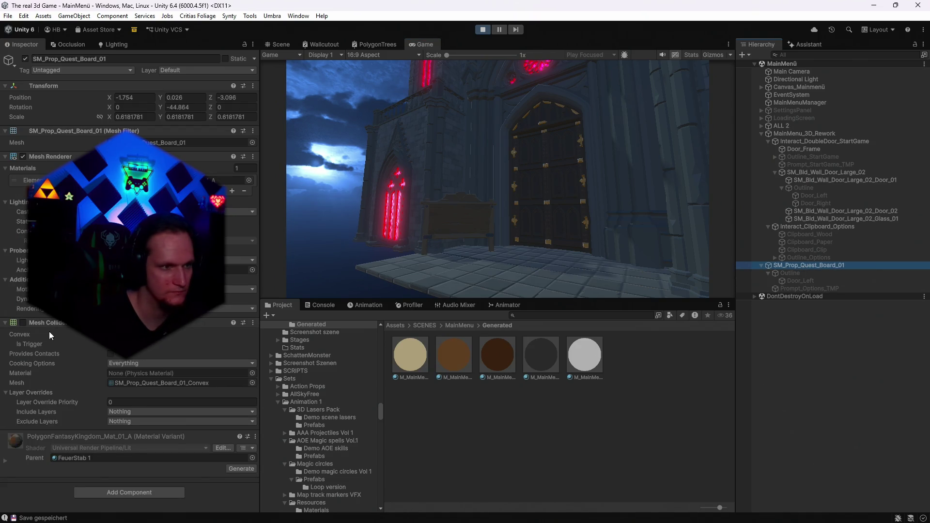
pyautogui.click(110, 335)
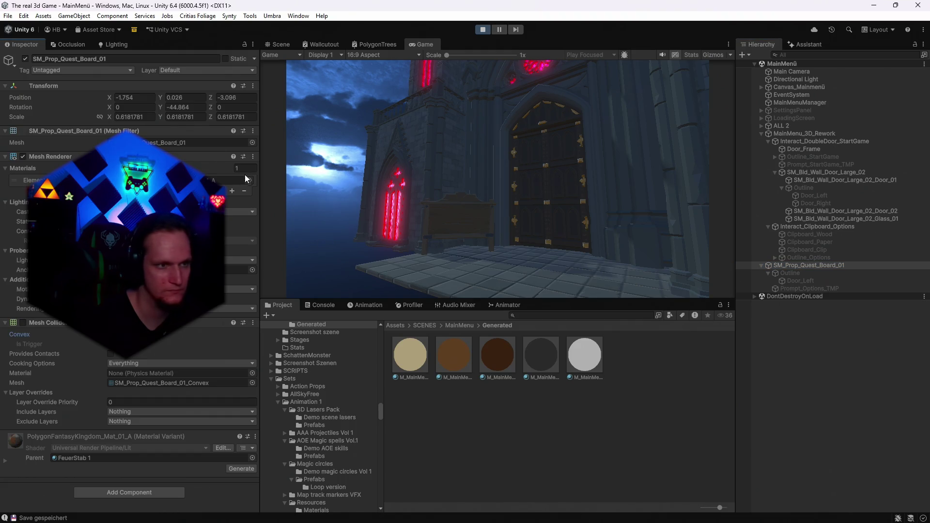
pyautogui.moveTo(464, 225)
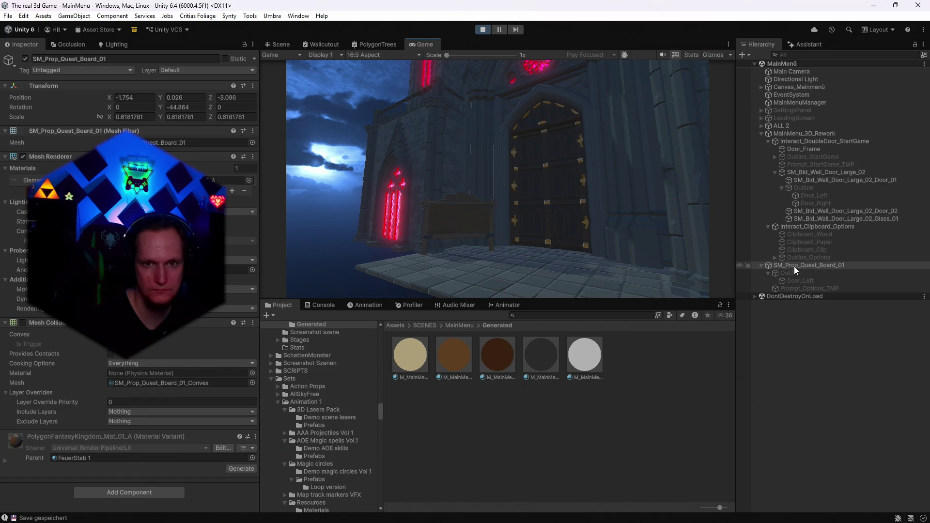
# - Compare the clipboard and Start Game interactables' outlines, then select the quest board Outline's Door_Left
pyautogui.click(768, 141)
pyautogui.click(787, 149)
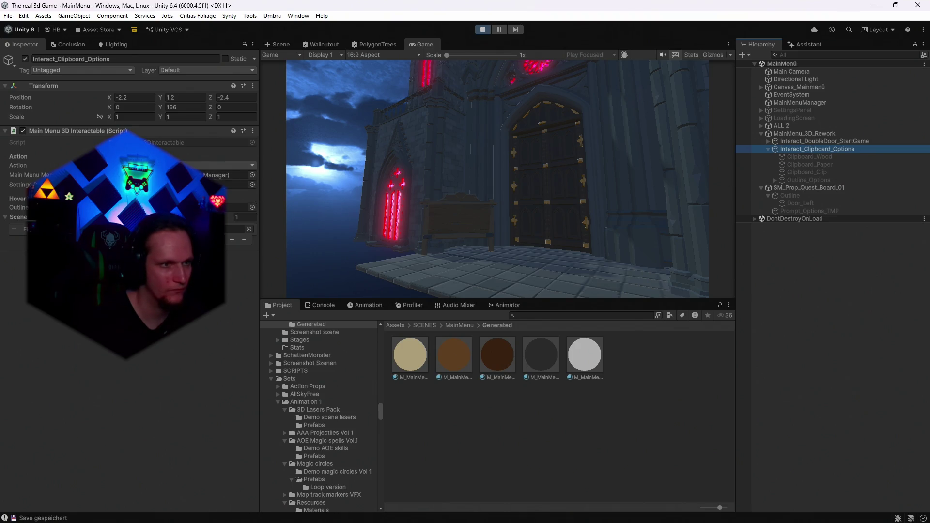
pyautogui.click(237, 208)
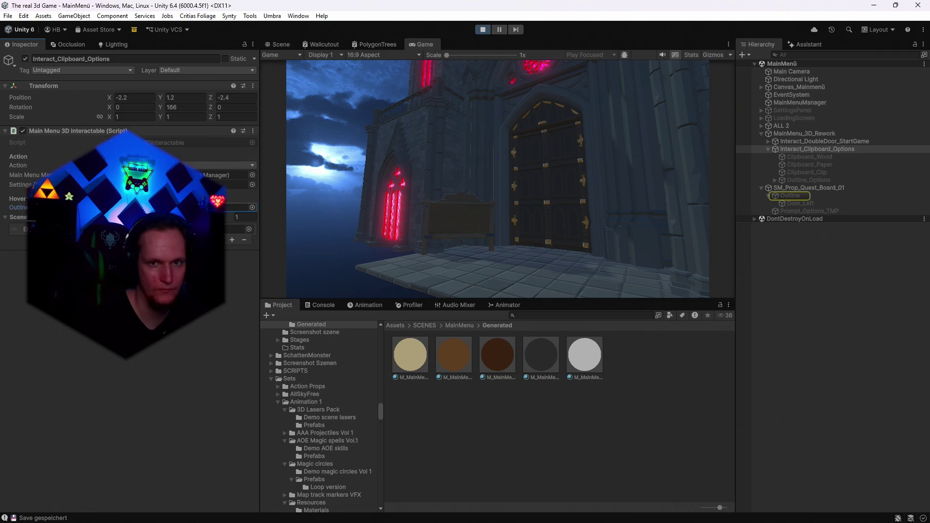
pyautogui.click(805, 142)
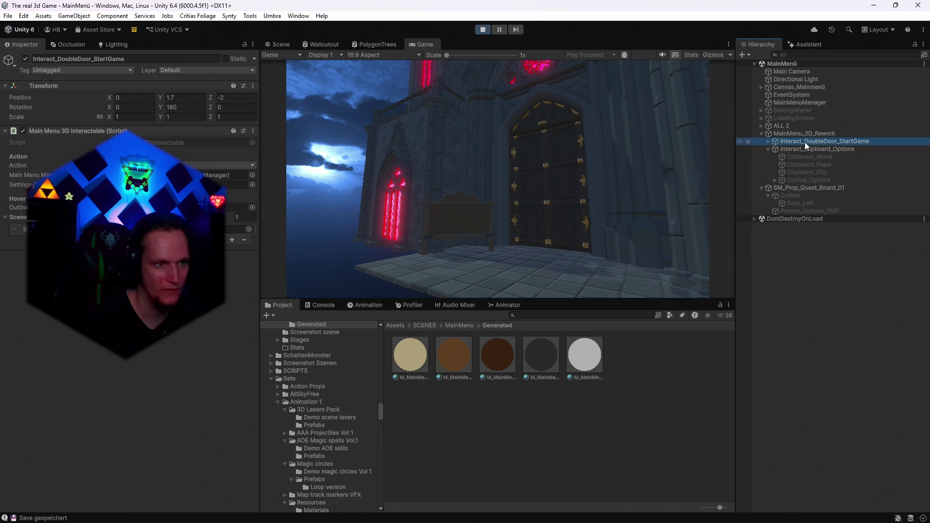
pyautogui.click(792, 187)
pyautogui.click(789, 197)
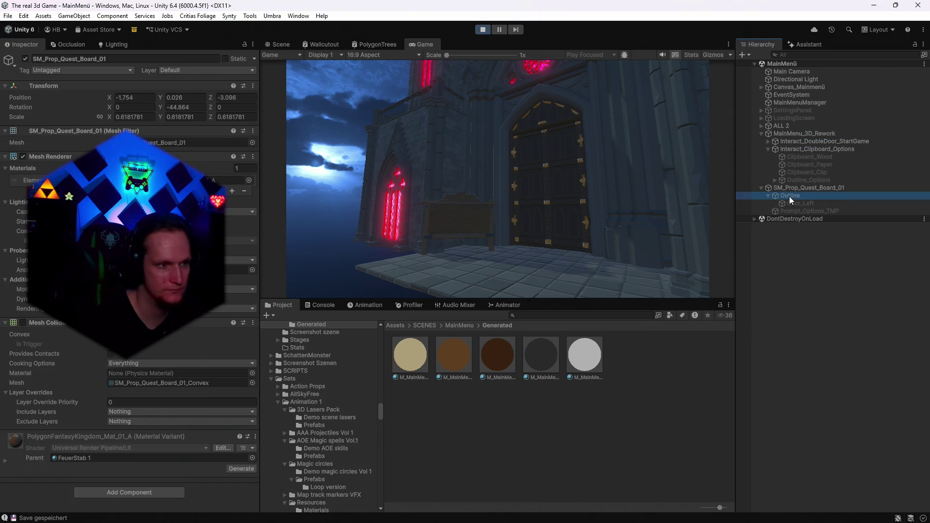
pyautogui.click(793, 203)
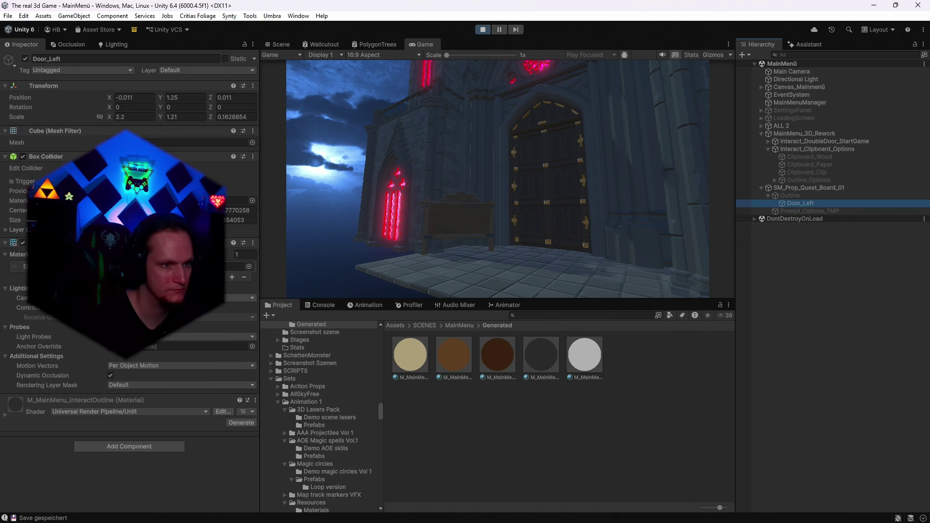
# - Select Prompt_Options_TMP and expand its Extra Settings in the Inspector
pyautogui.click(795, 211)
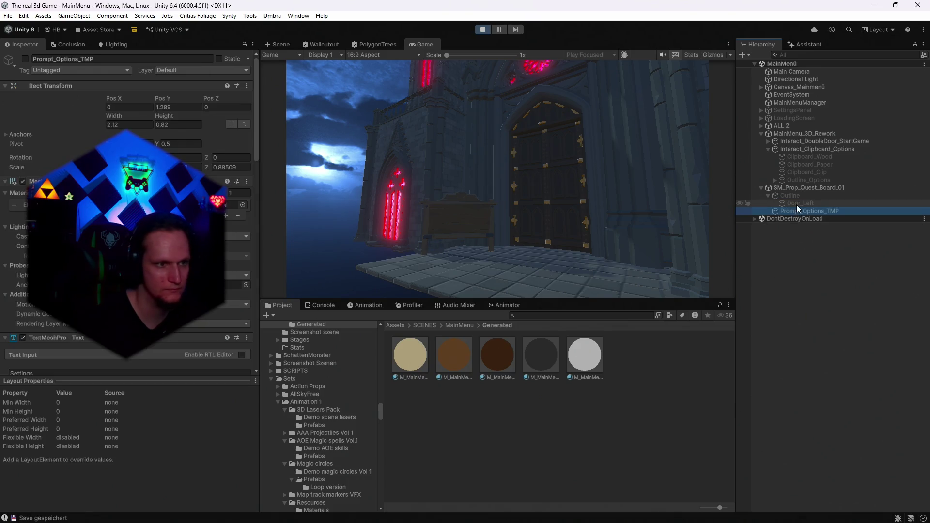
pyautogui.scroll(-5, 146, 218)
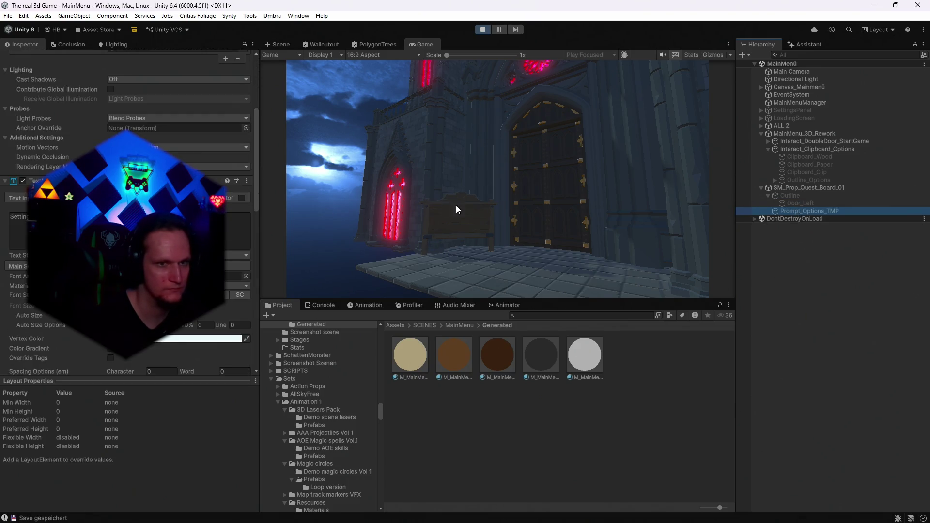
pyautogui.scroll(-8, 146, 218)
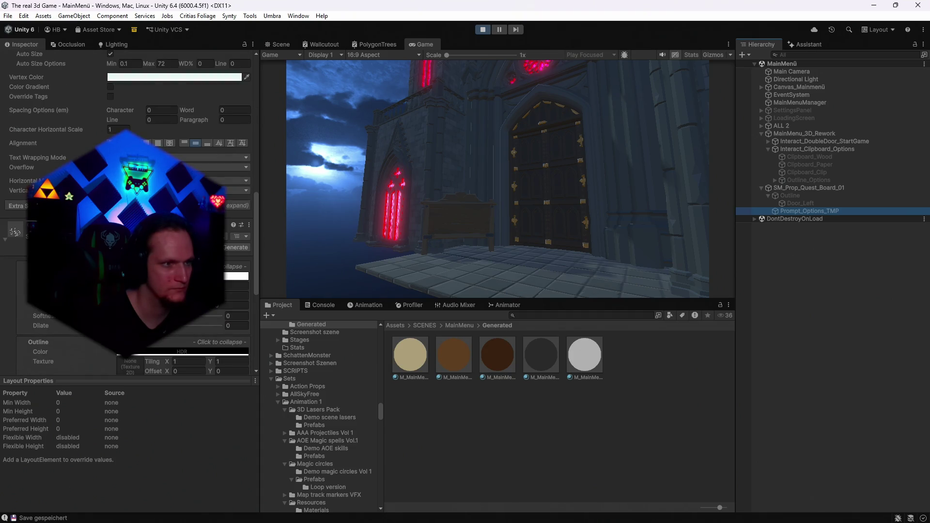
pyautogui.scroll(4, 43, 155)
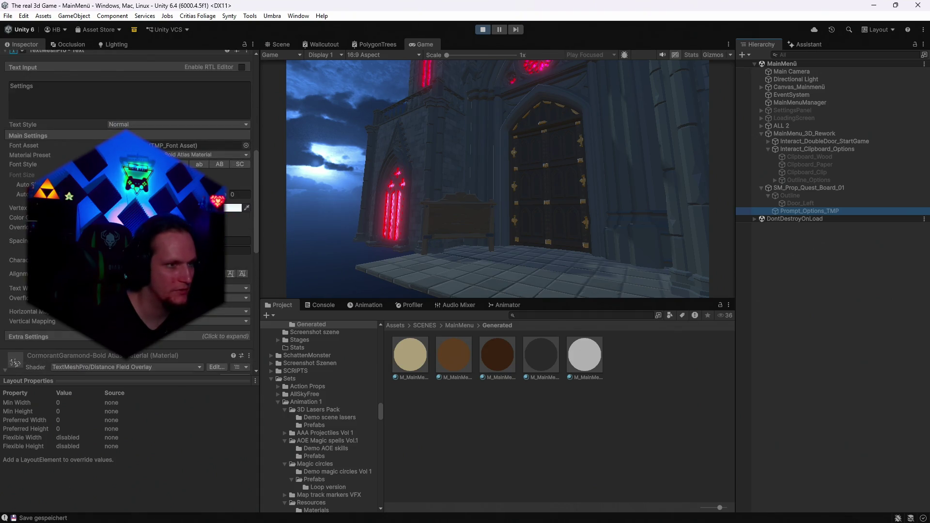
pyautogui.scroll(-5, 126, 213)
pyautogui.click(27, 183)
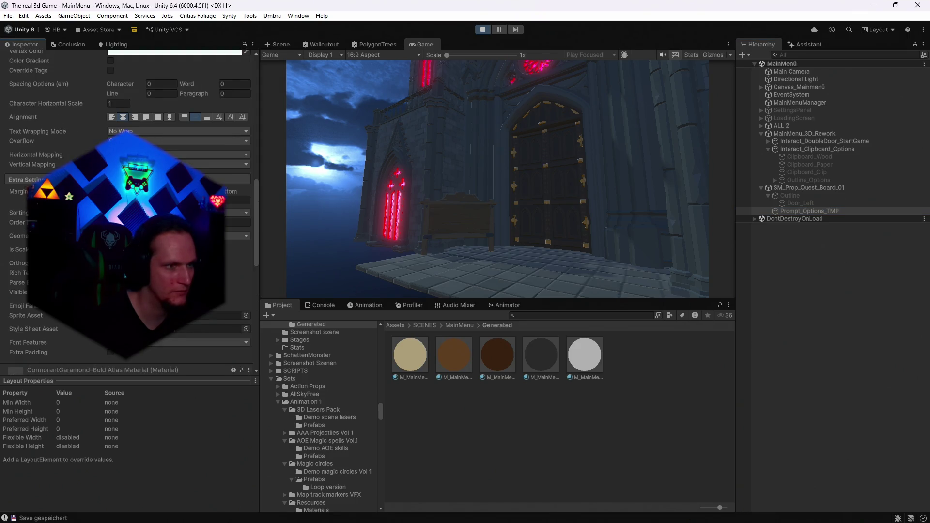
# - Review the Extra Settings, hover the door to see the Start Game prompt, and select MainMenu_3D_Rework
pyautogui.scroll(-1, 125, 213)
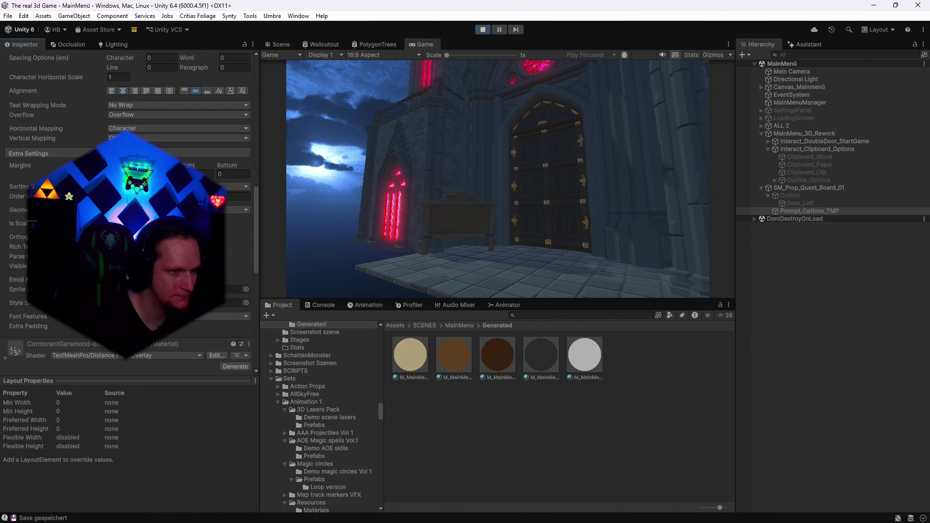
pyautogui.scroll(-3, 128, 194)
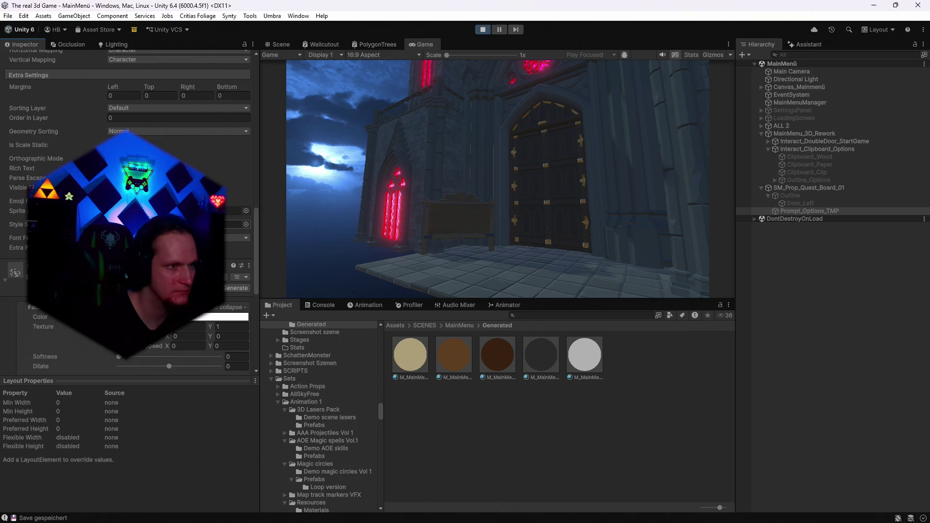
pyautogui.scroll(6, 128, 213)
pyautogui.scroll(3, 128, 213)
pyautogui.scroll(2, 128, 213)
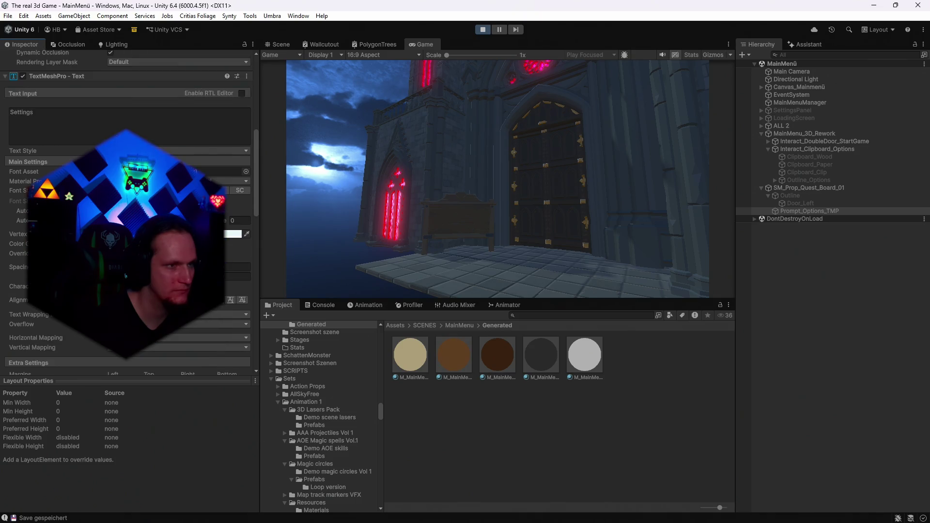
pyautogui.scroll(6, 128, 213)
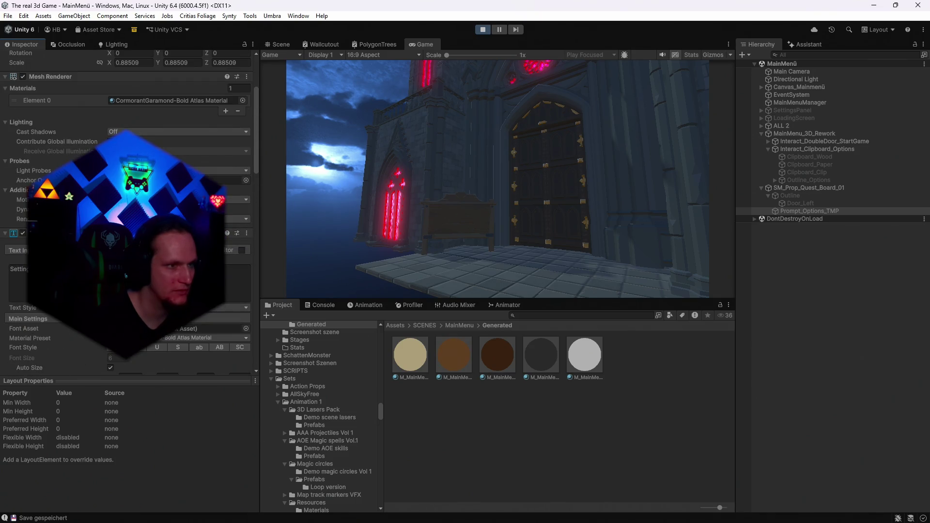
pyautogui.scroll(-11, 128, 214)
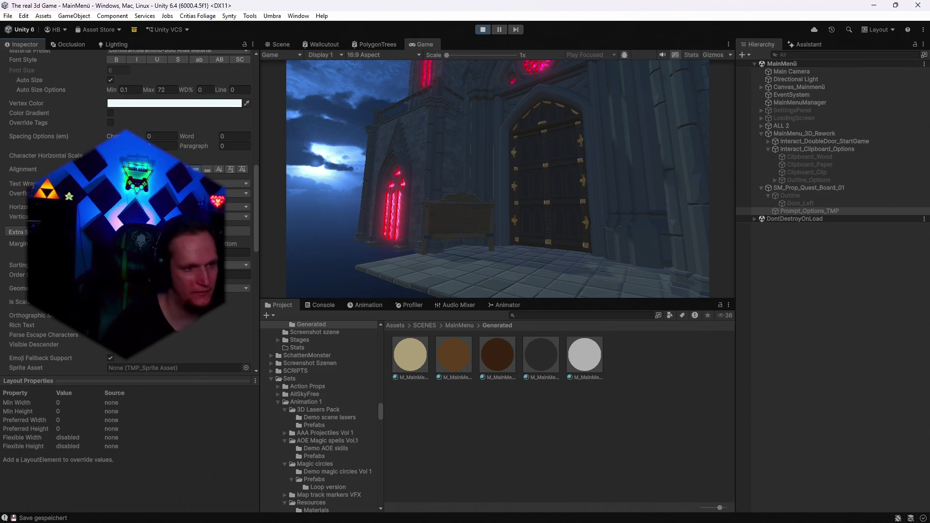
pyautogui.scroll(-3, 128, 213)
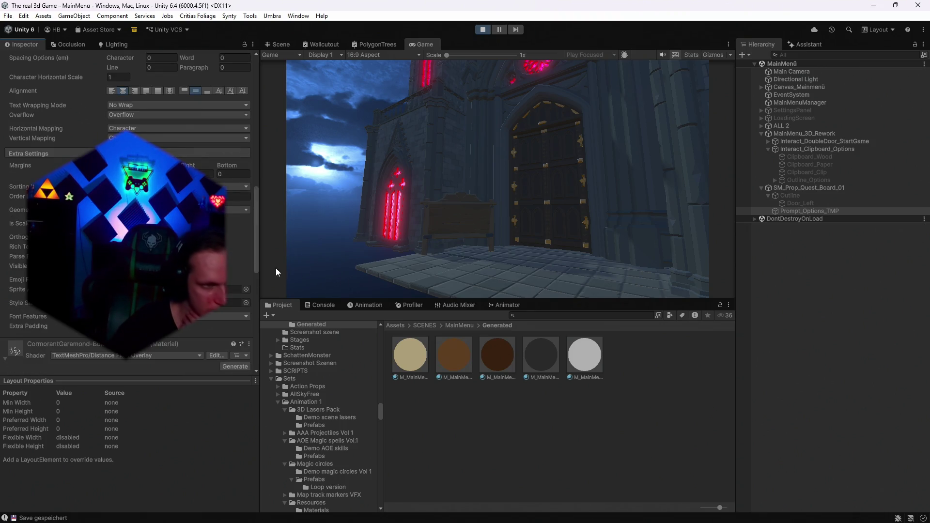
pyautogui.moveTo(494, 233)
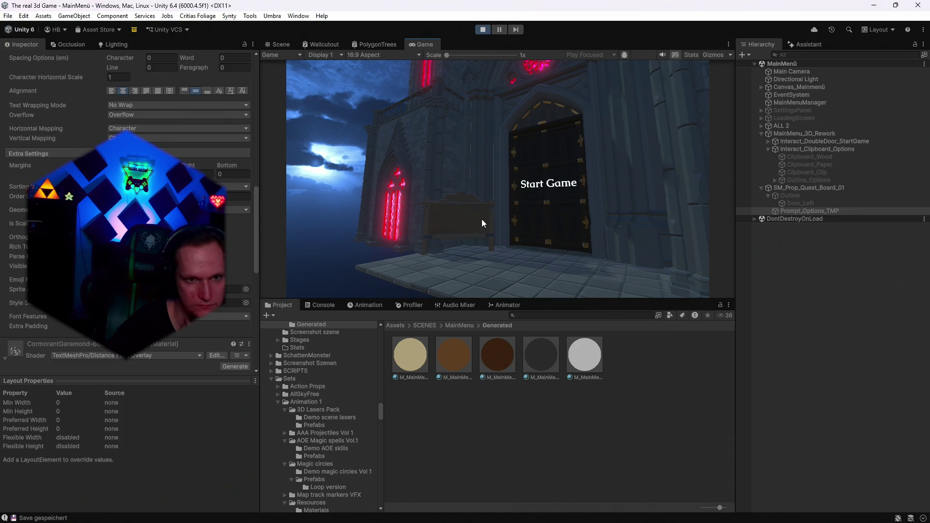
pyautogui.click(802, 133)
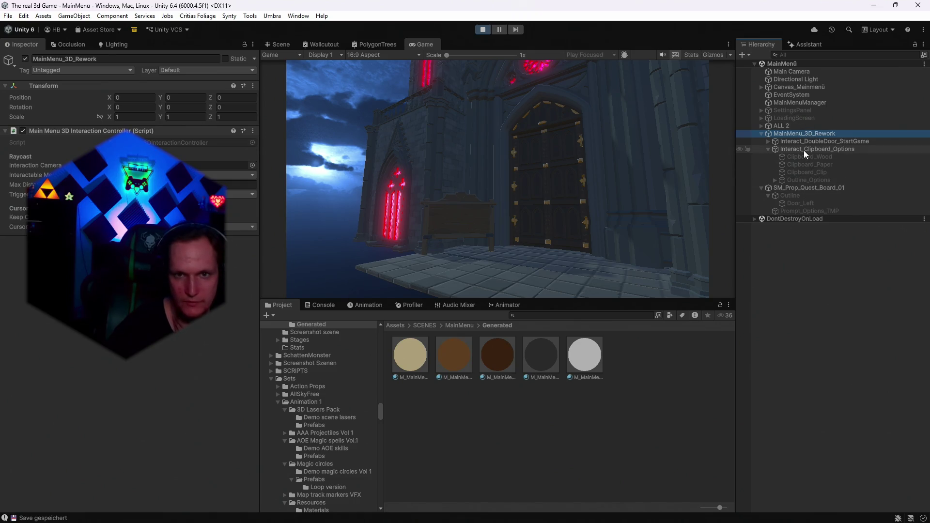
# - Uncheck the Mesh Collider on SM_Bld_Wall_Door_Large_02 inside Interact_DoubleDoor_StartGame
pyautogui.click(804, 150)
pyautogui.click(798, 145)
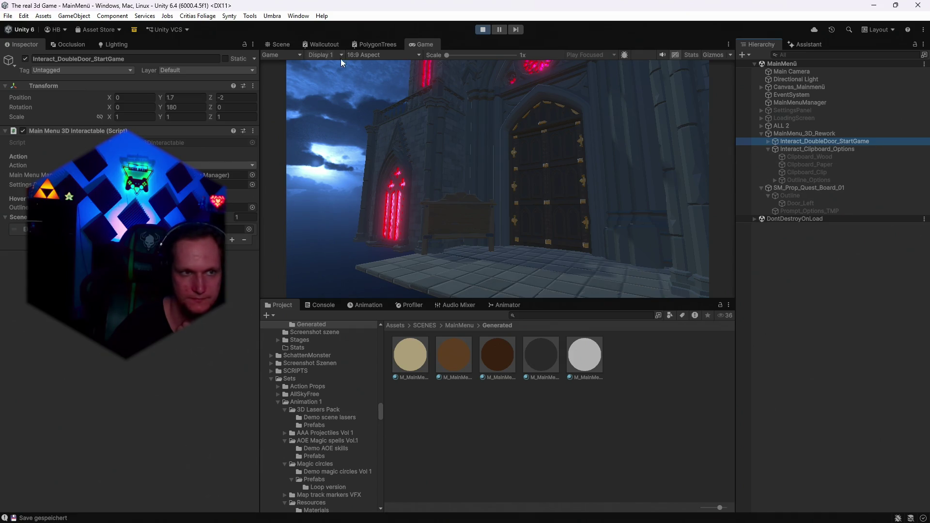
pyautogui.click(278, 44)
pyautogui.scroll(3, 507, 144)
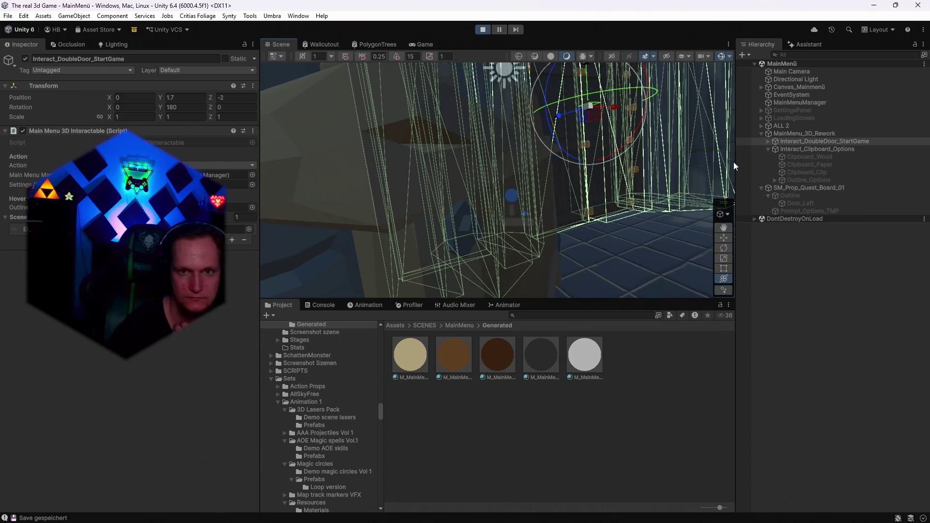
pyautogui.click(768, 141)
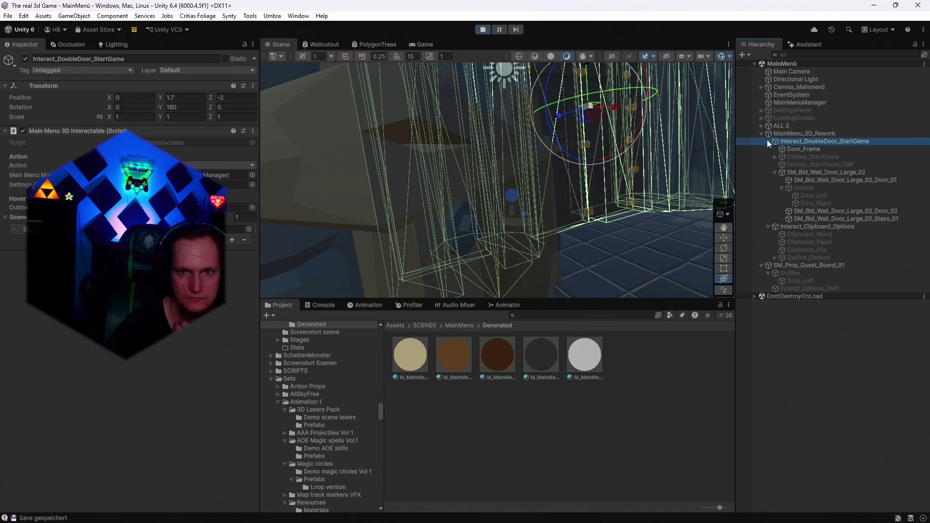
pyautogui.click(802, 173)
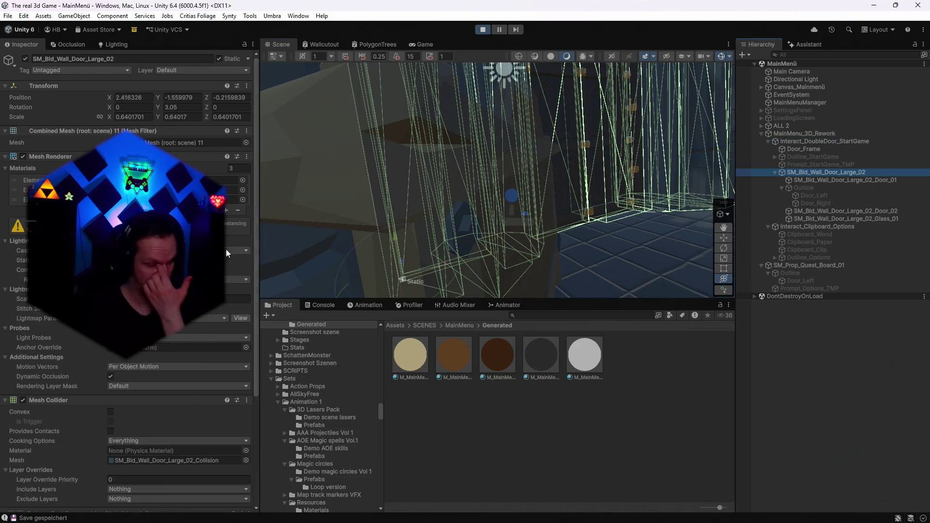
pyautogui.scroll(-10, 131, 291)
pyautogui.click(23, 295)
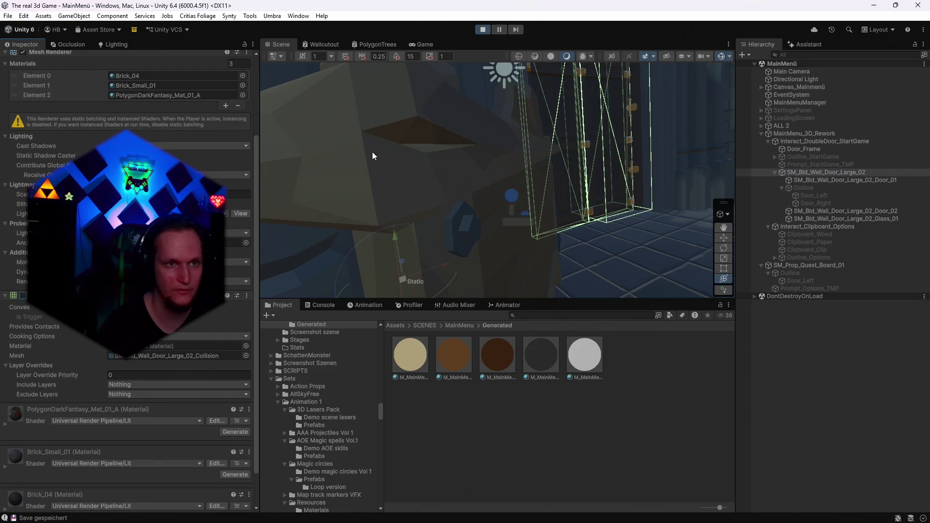
pyautogui.click(421, 47)
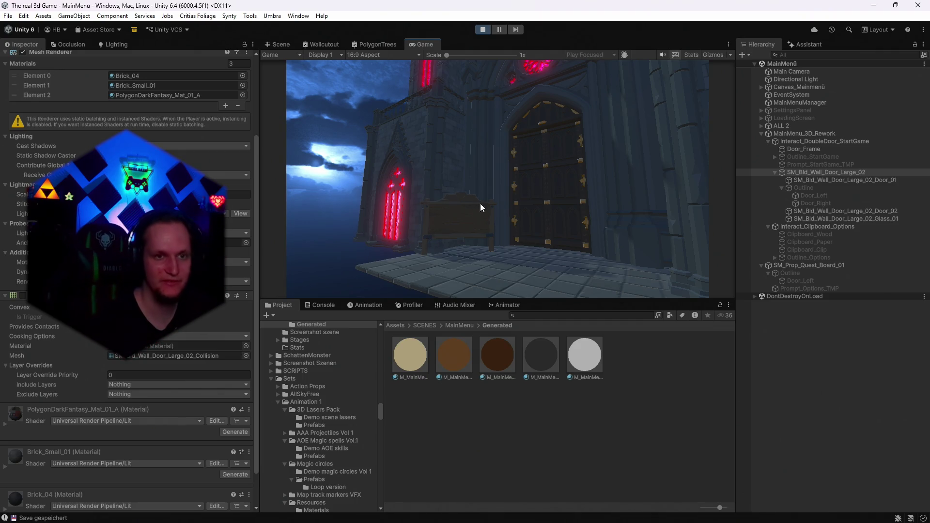
# - Select the quest board's Door_Left, Options prompt and board objects, then retest the door hover in game
pyautogui.scroll(-3, 208, 291)
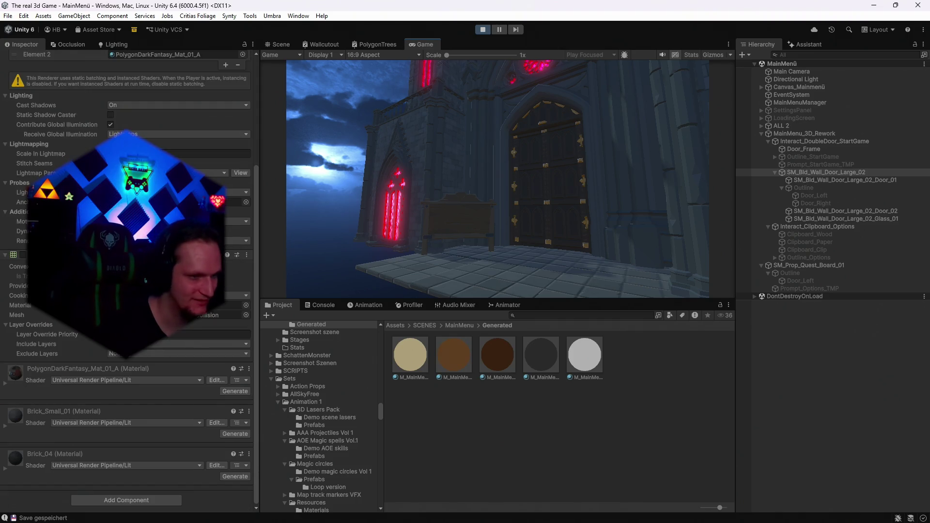
pyautogui.click(803, 281)
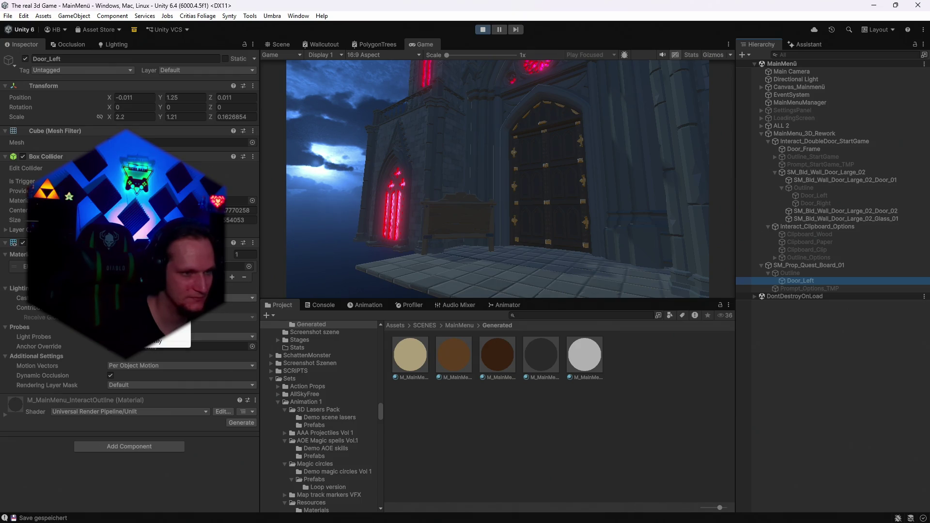
pyautogui.click(448, 232)
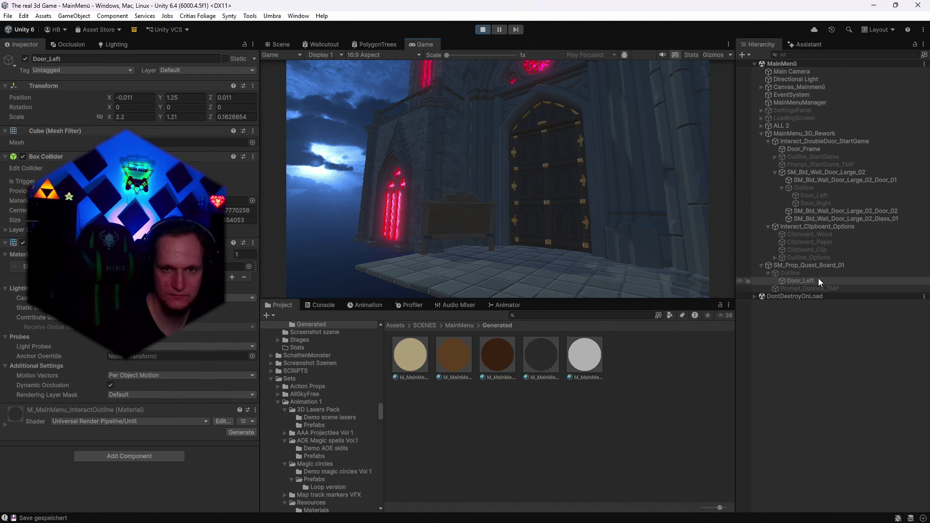
pyautogui.click(799, 288)
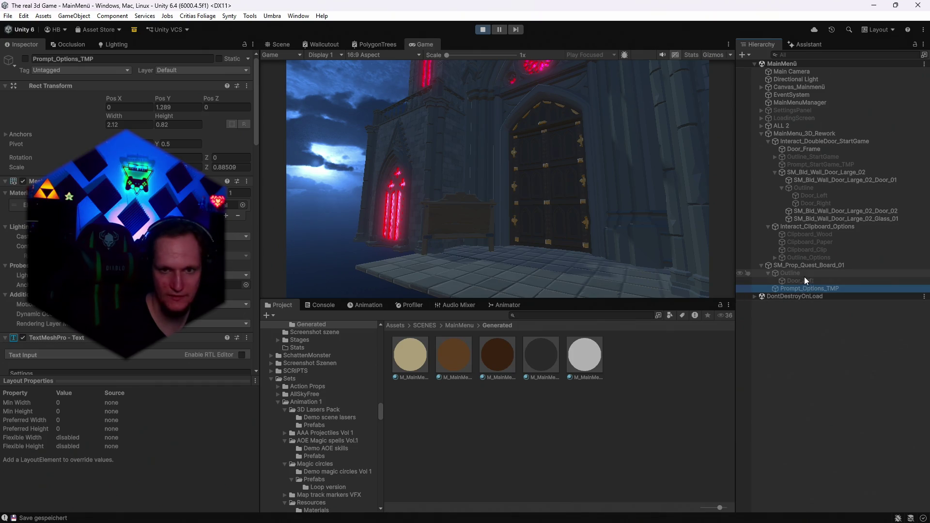
pyautogui.click(786, 266)
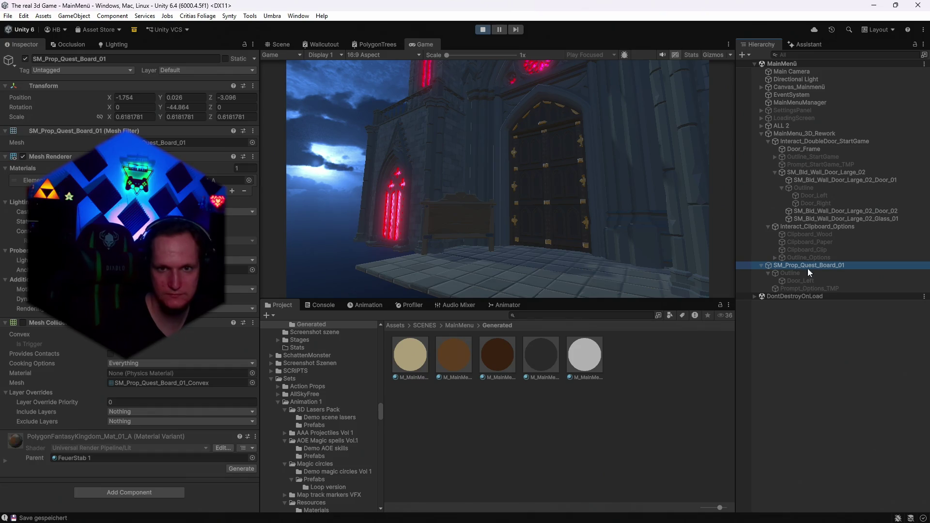
pyautogui.click(465, 191)
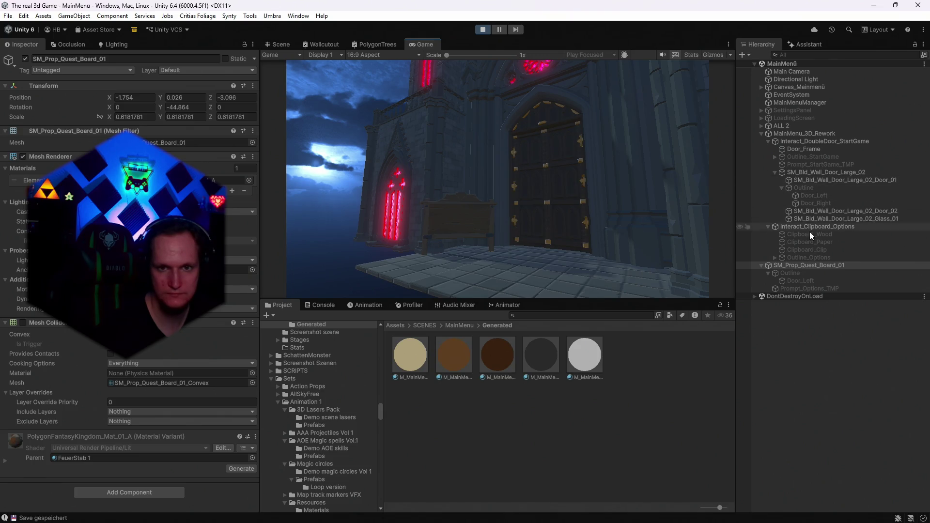
# - Move the quest board's Outline below Prompt_Options_TMP and toggle it on and off to preview
pyautogui.moveTo(792, 274)
pyautogui.mouseDown()
pyautogui.moveTo(788, 267)
pyautogui.moveTo(787, 292)
pyautogui.mouseUp()
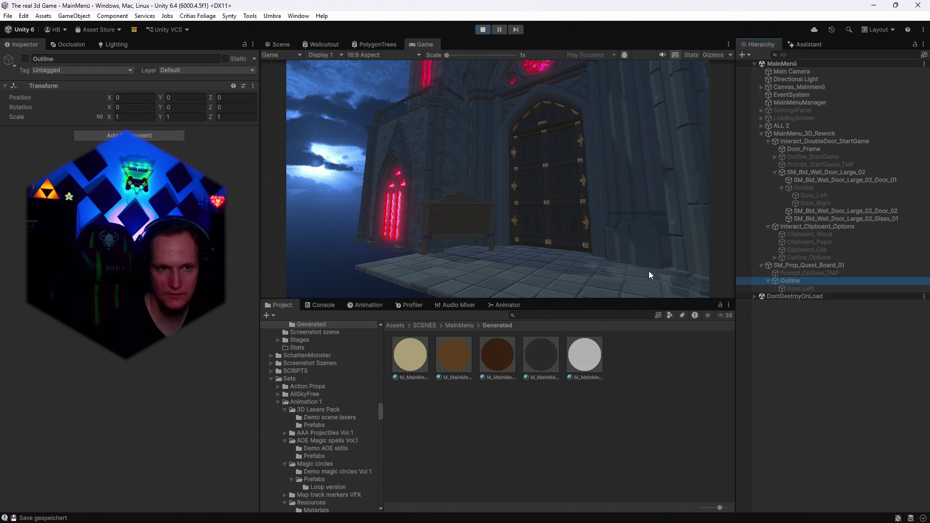
pyautogui.click(382, 225)
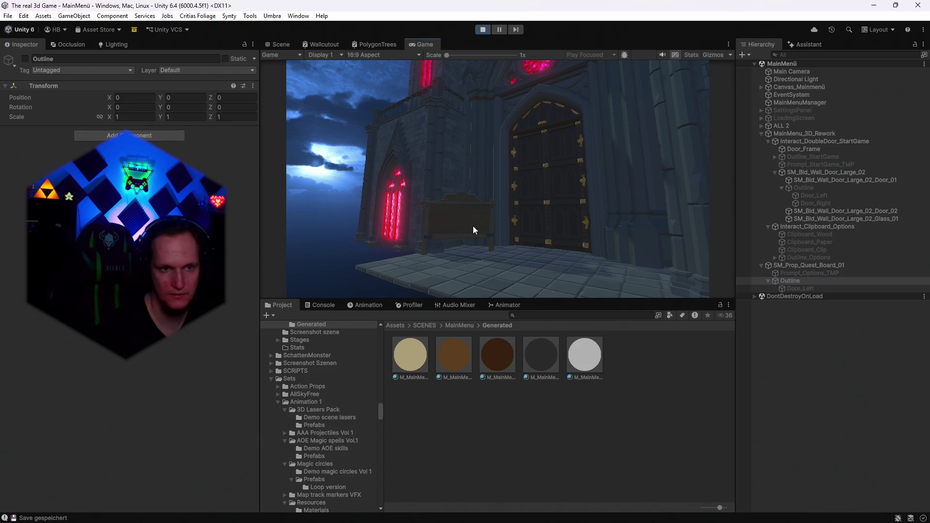
pyautogui.click(791, 283)
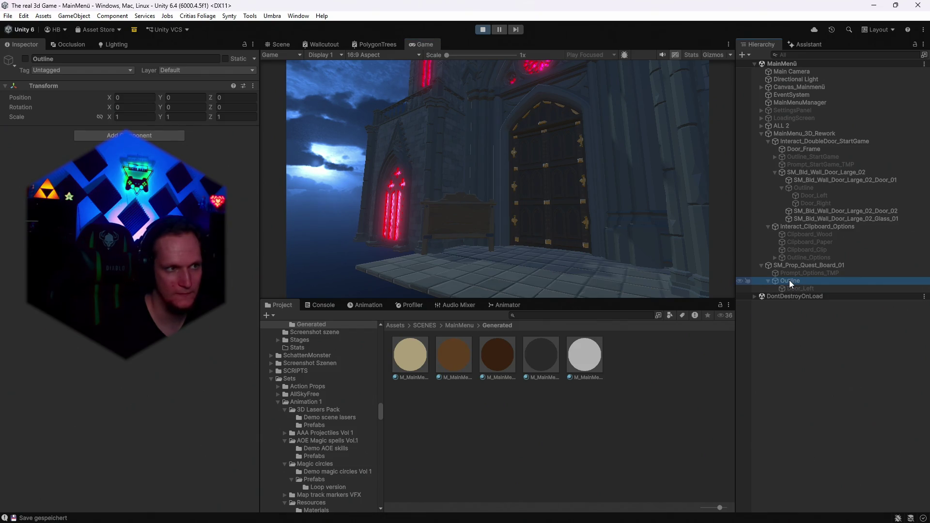
pyautogui.click(323, 197)
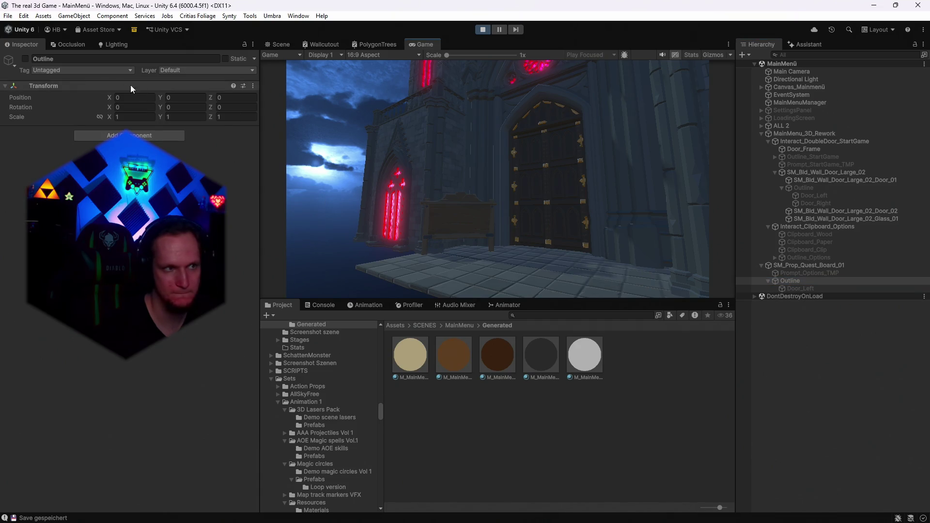
pyautogui.click(25, 59)
pyautogui.click(25, 58)
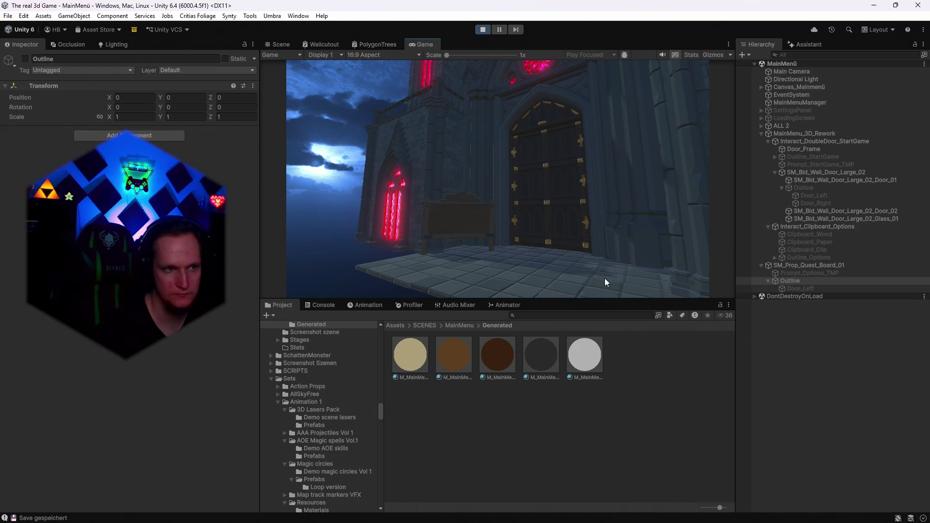
# - Inspect the Start Game door's Door_Left, Door_Right and Outline, then the quest board's Outline and Door_Left
pyautogui.click(806, 189)
pyautogui.click(807, 195)
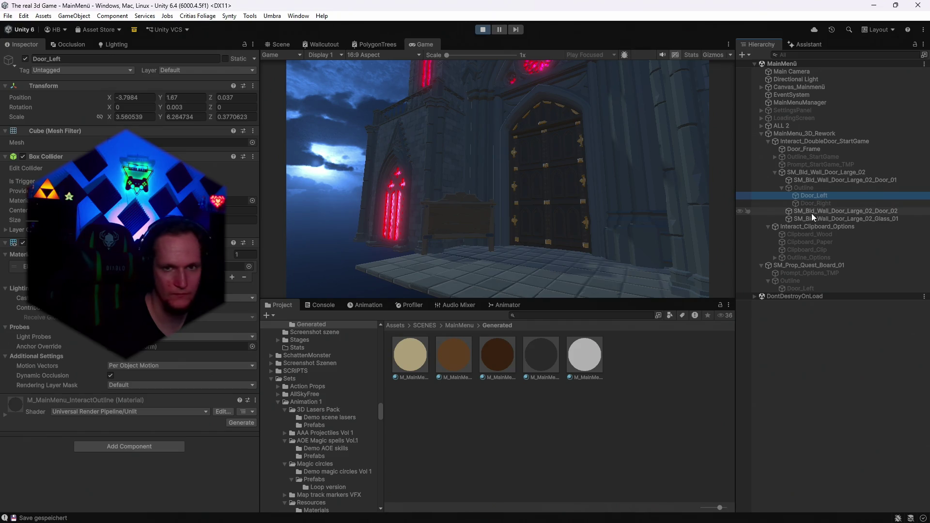
pyautogui.click(806, 204)
pyautogui.click(804, 189)
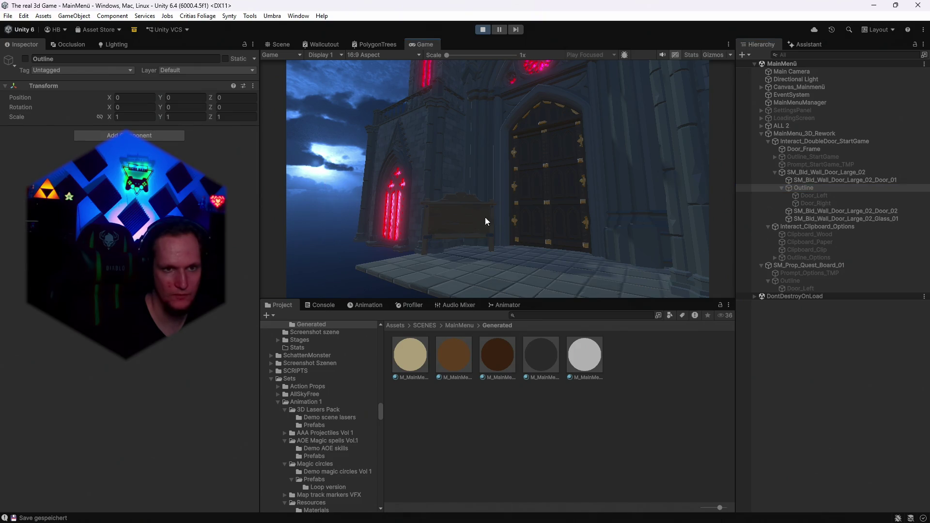
pyautogui.click(801, 274)
pyautogui.click(796, 282)
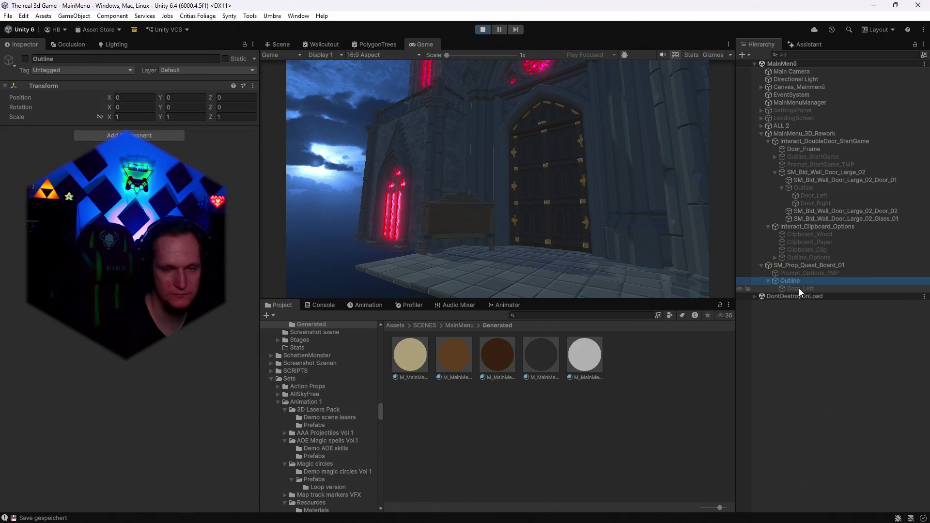
pyautogui.click(798, 289)
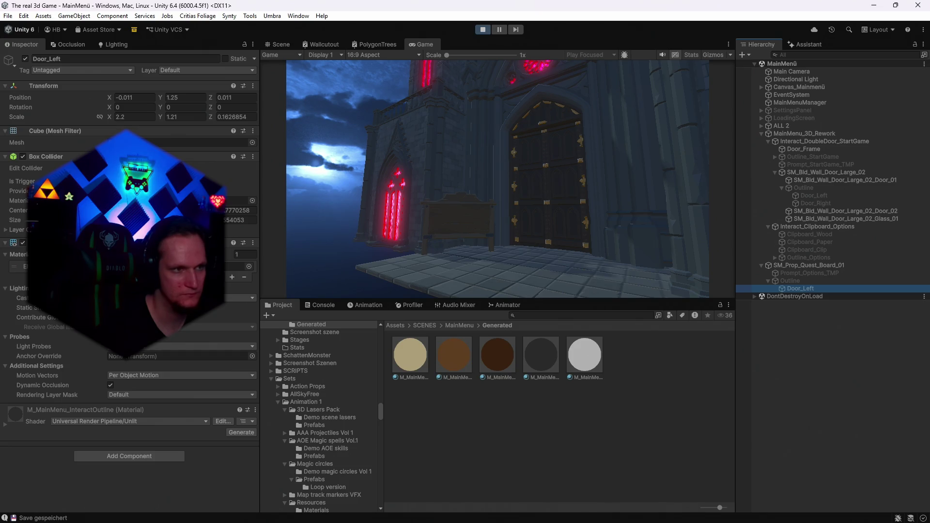
pyautogui.click(309, 219)
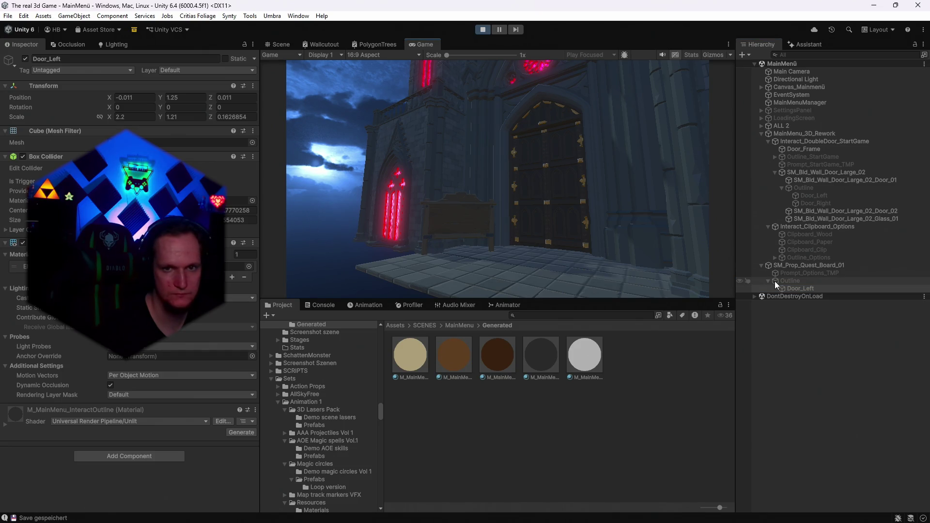
# - Zoom the Scene view onto Door_Left's box collider, return to the Game view, and select Interact_Clipboard_Options
pyautogui.click(289, 44)
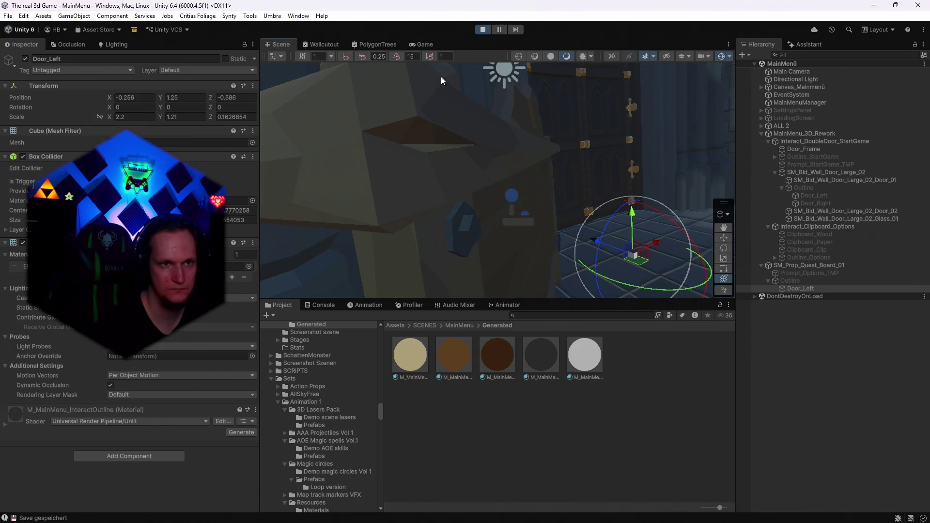
pyautogui.click(425, 44)
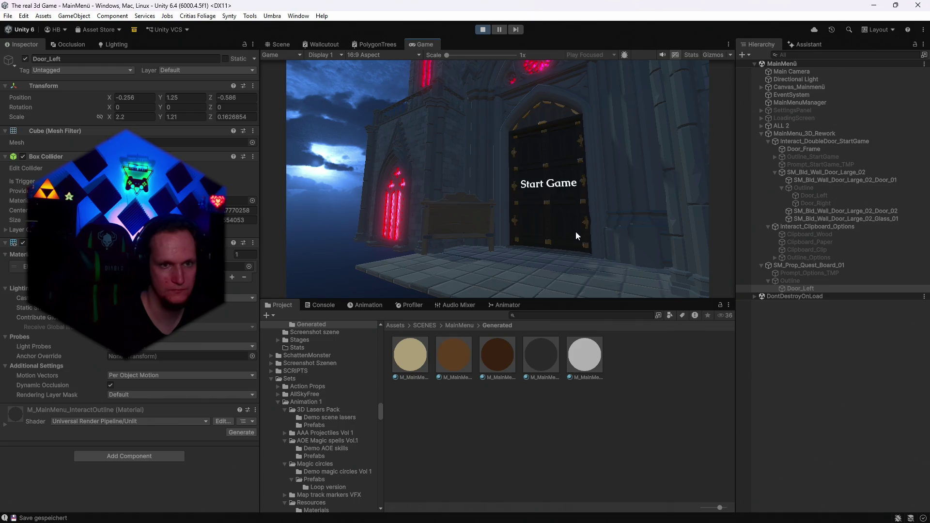
pyautogui.click(280, 44)
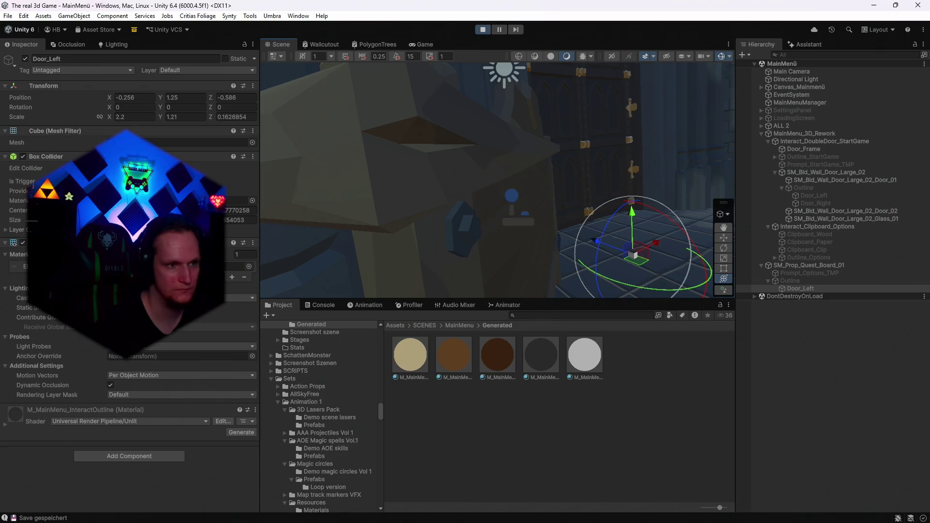
pyautogui.moveTo(533, 203); pyautogui.dragTo(717, 211)
pyautogui.click(419, 44)
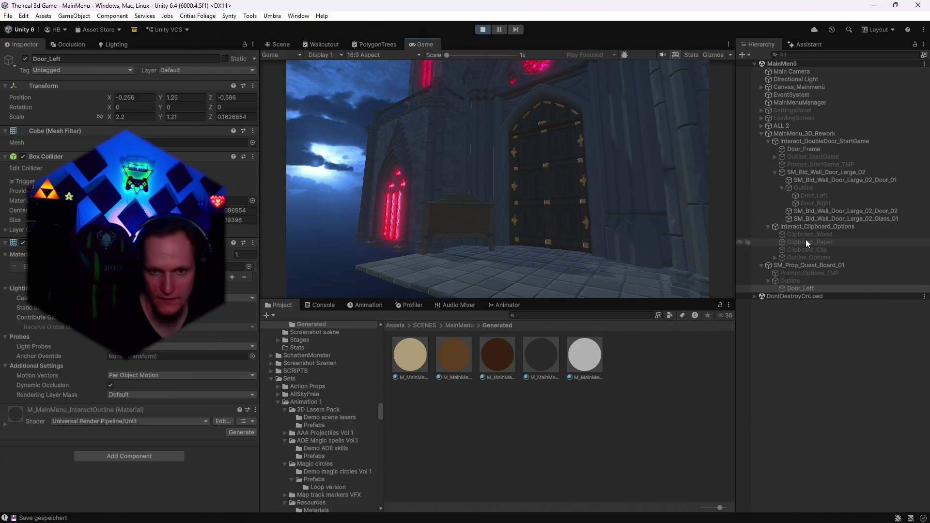
pyautogui.click(817, 227)
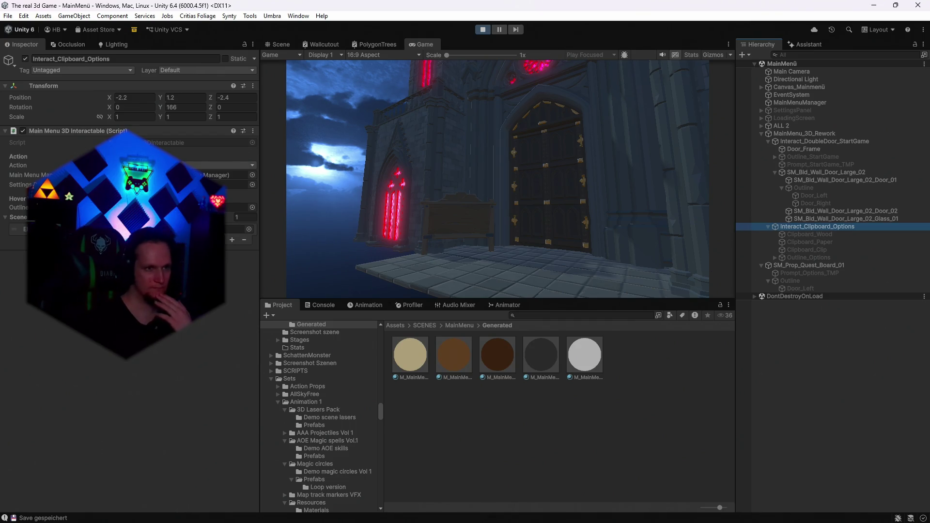
# - Trace the Settings, Outline and Main Menu Manager links, then open MainMenu_3D_Rework's Interactable Mask
pyautogui.click(238, 184)
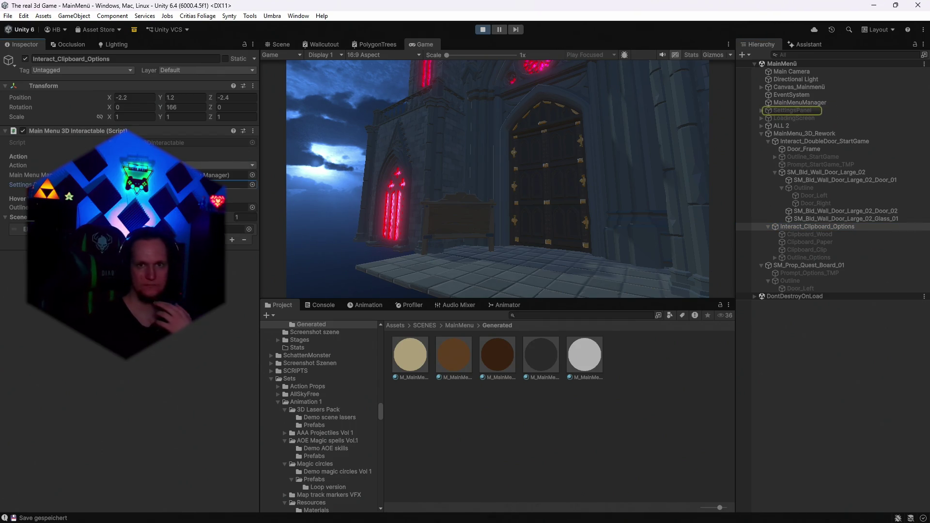
pyautogui.click(238, 207)
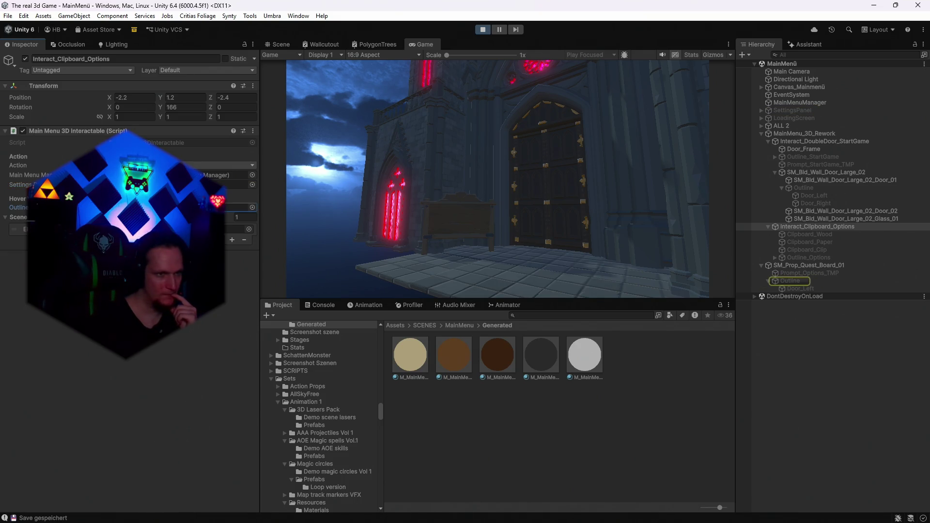
pyautogui.click(237, 174)
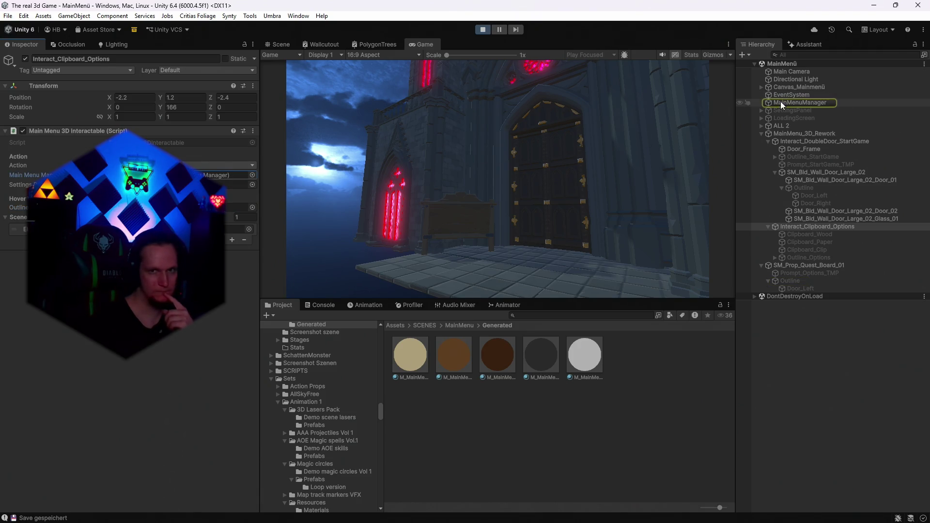
pyautogui.click(799, 102)
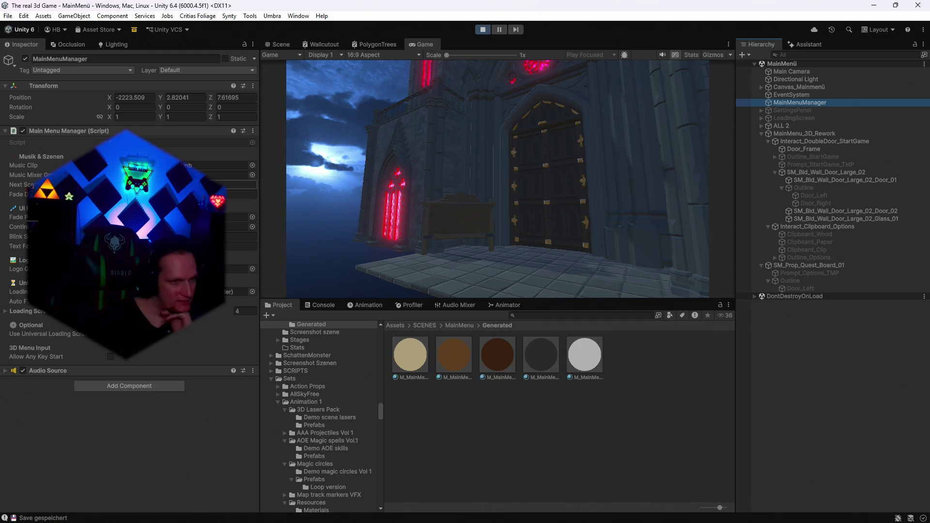
pyautogui.click(794, 134)
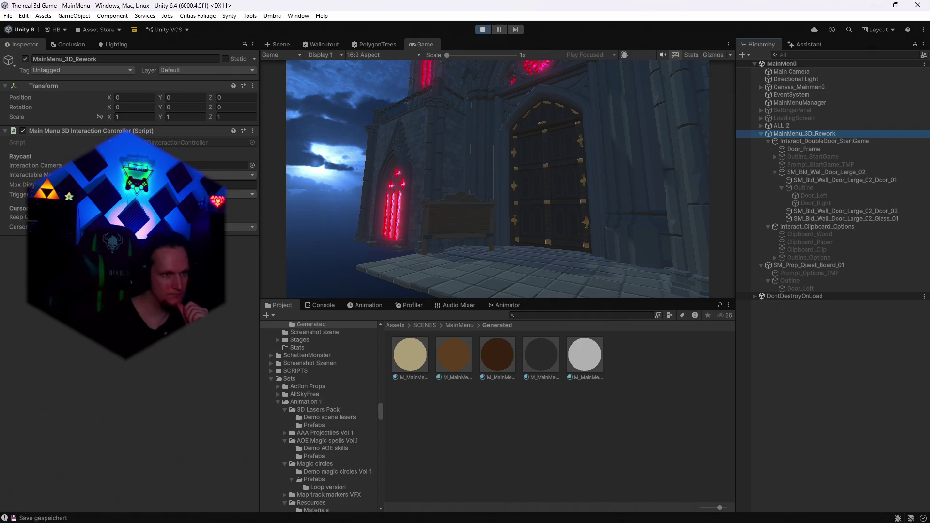
pyautogui.click(179, 175)
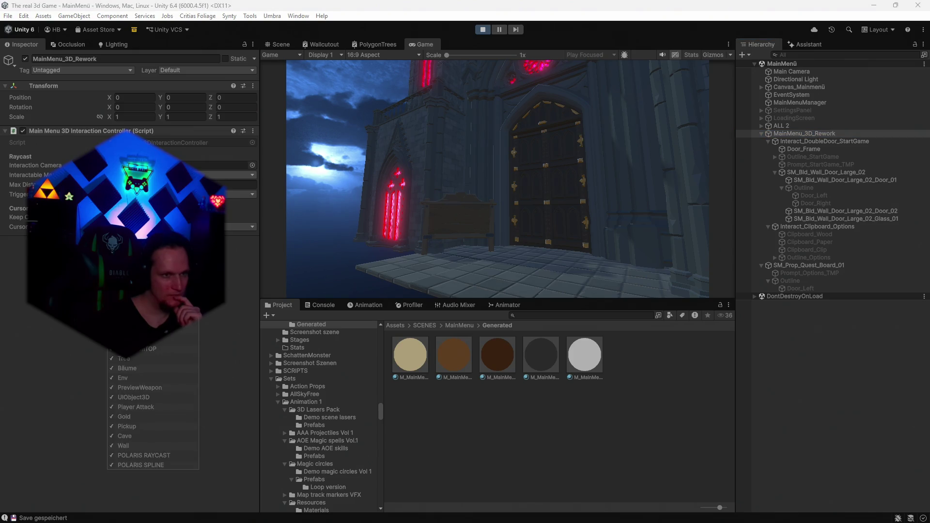
# - Set the Start Game door Outline's Door_Left and Door_Right to the Terrain layer
pyautogui.click(30, 324)
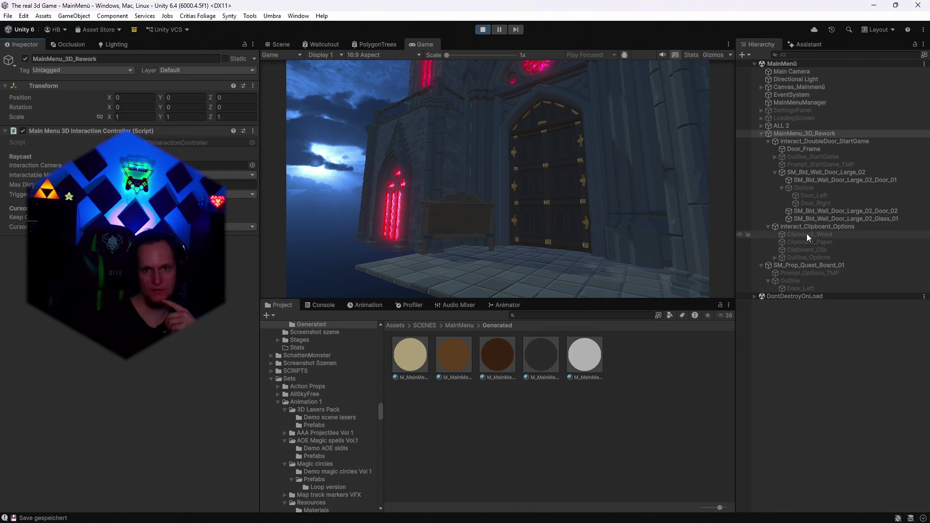
pyautogui.click(809, 188)
pyautogui.click(808, 196)
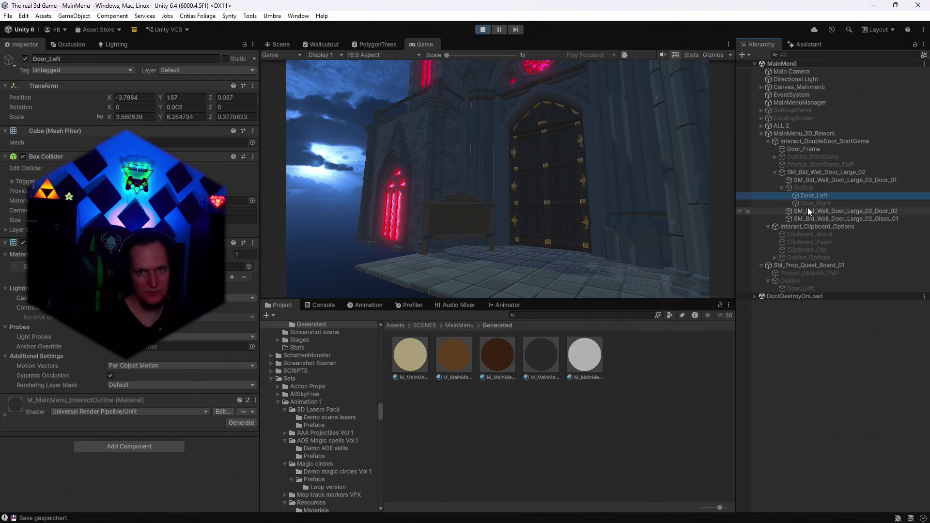
pyautogui.keyDown('ctrl'); pyautogui.click(808, 203); pyautogui.keyUp('ctrl')
pyautogui.click(204, 70)
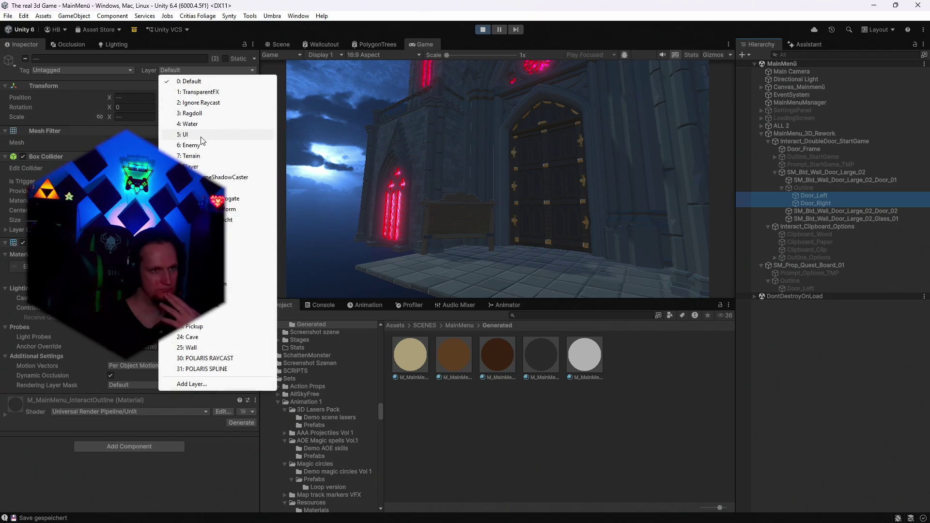
pyautogui.click(186, 135)
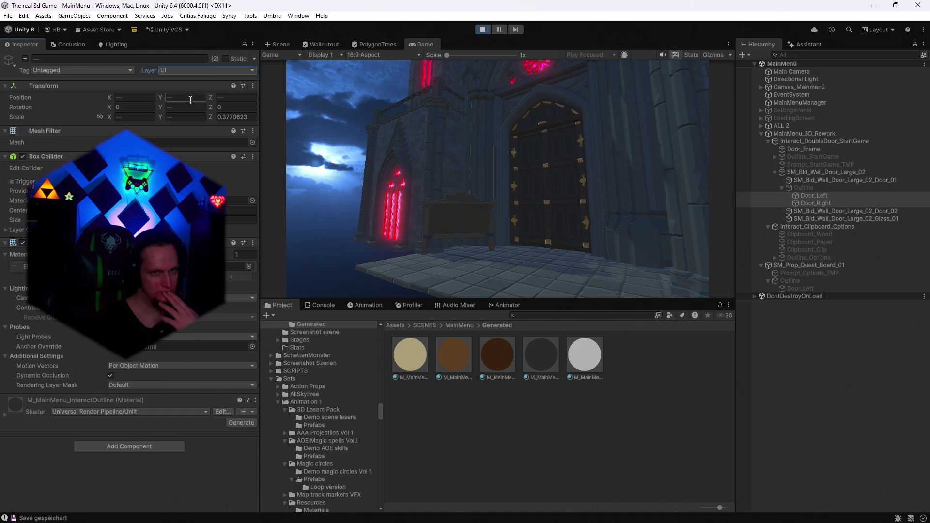
pyautogui.click(185, 71)
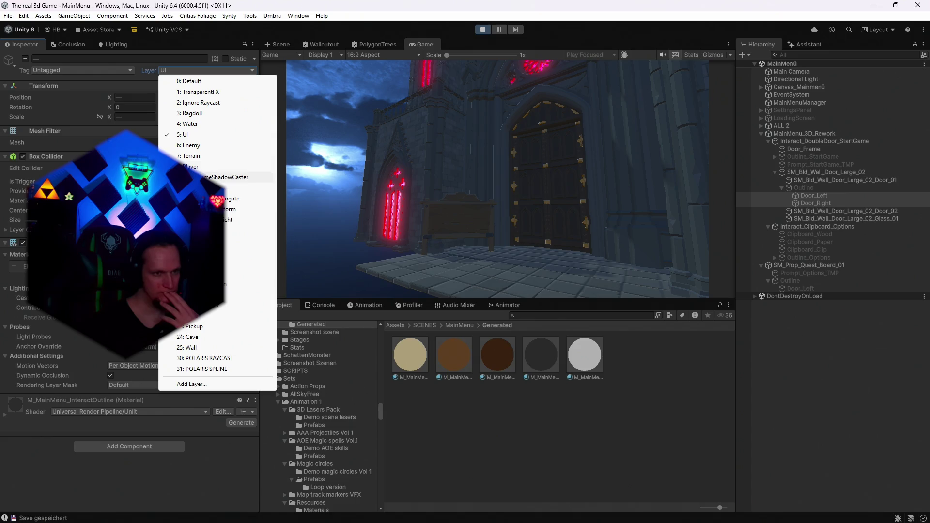
pyautogui.click(191, 156)
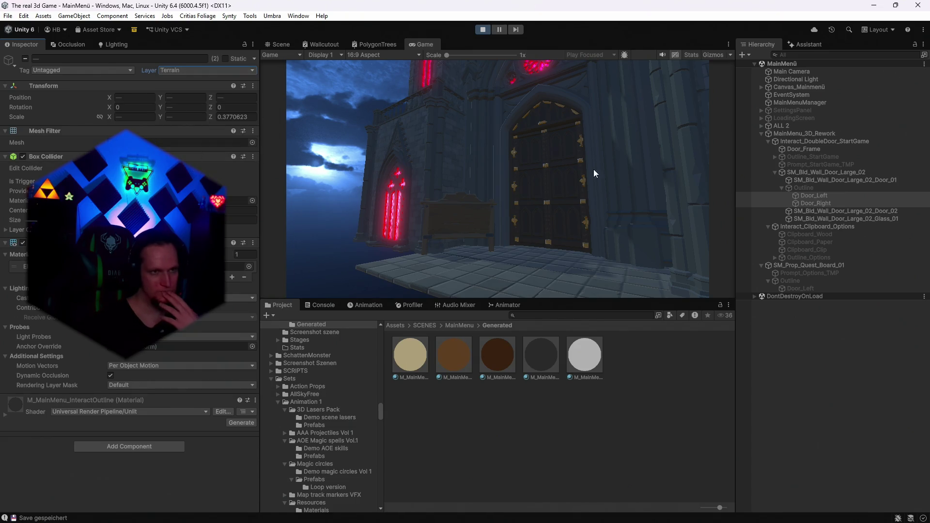
# - Put the quest board's Door_Left on Terrain and recheck MainMenu_3D_Rework's Interactable Mask
pyautogui.click(794, 288)
pyautogui.click(176, 69)
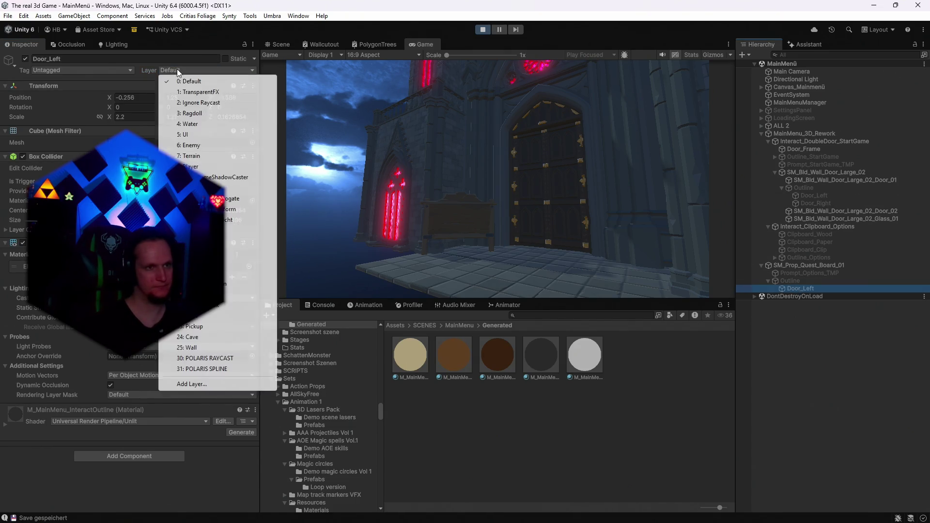
pyautogui.click(196, 155)
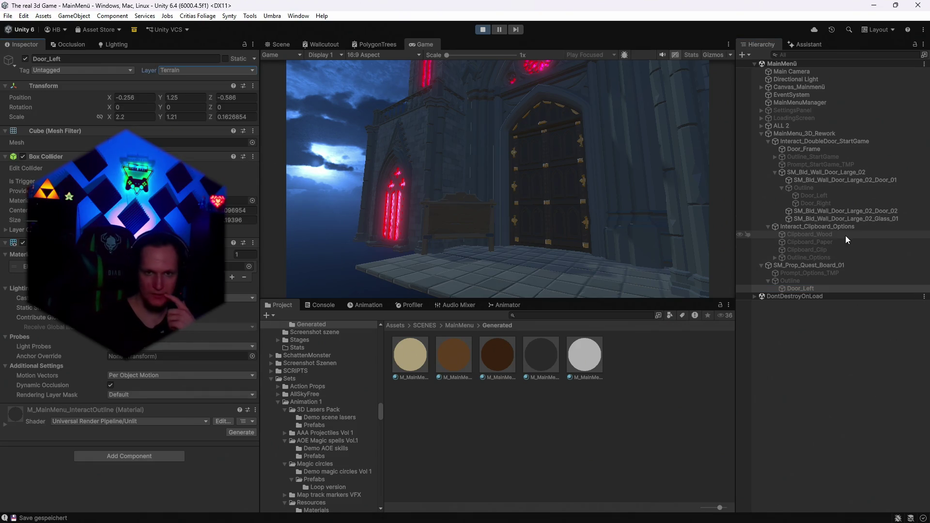
pyautogui.click(804, 141)
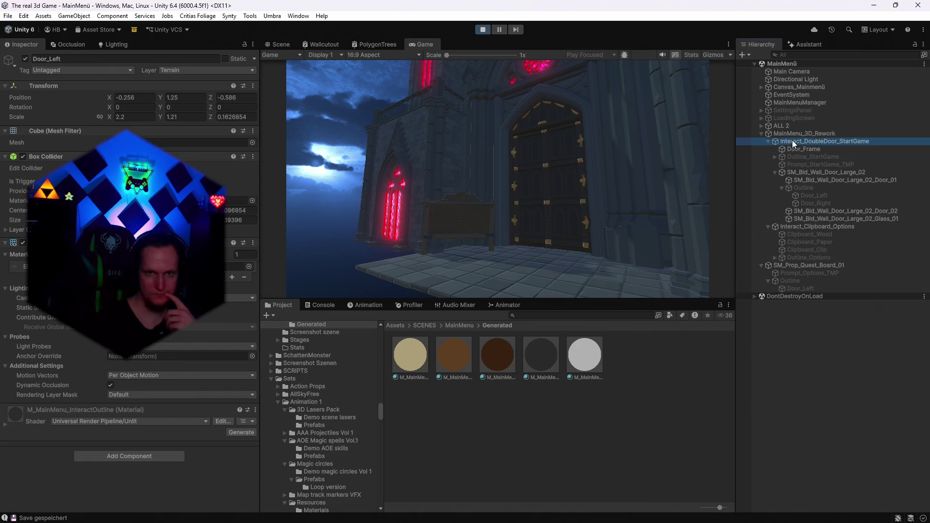
pyautogui.click(798, 134)
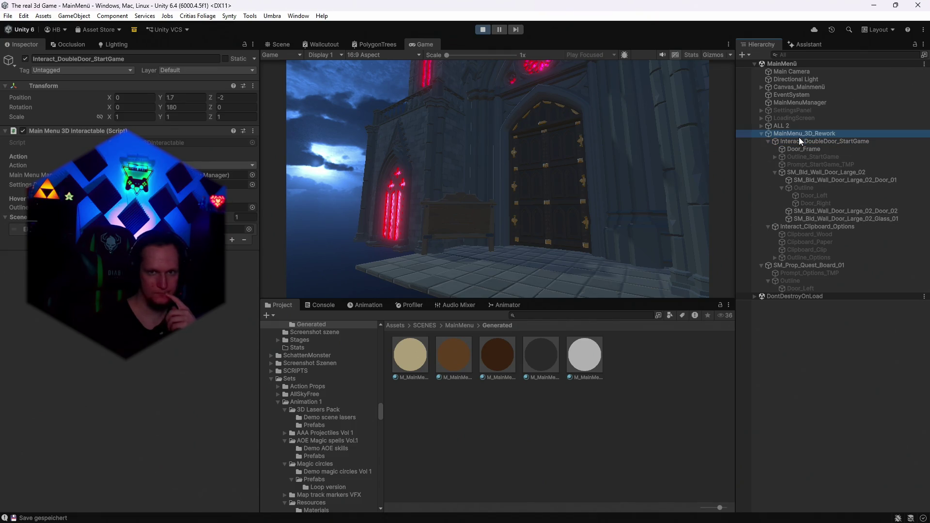
pyautogui.click(180, 174)
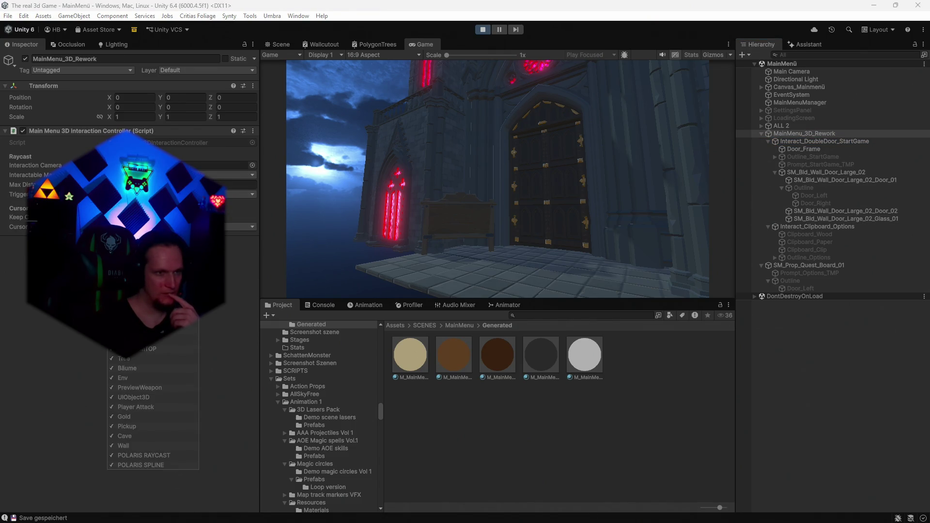
pyautogui.click(280, 259)
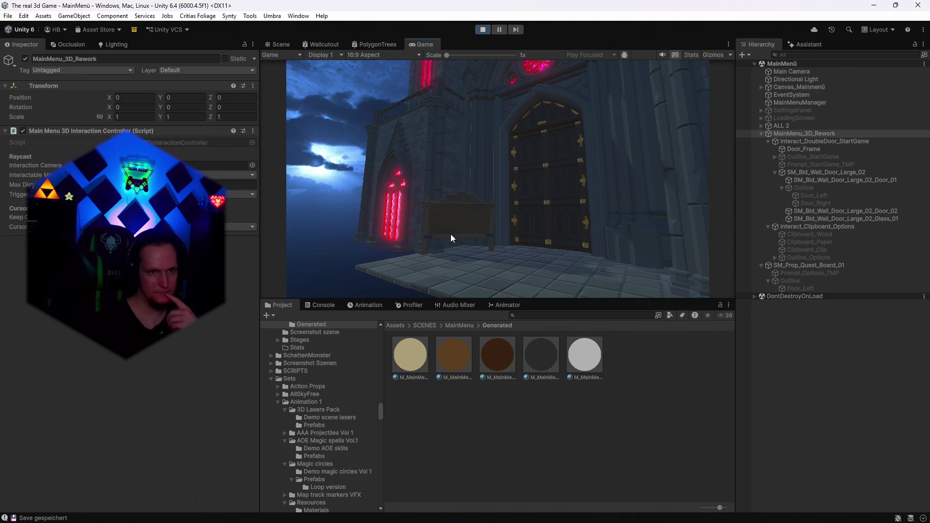
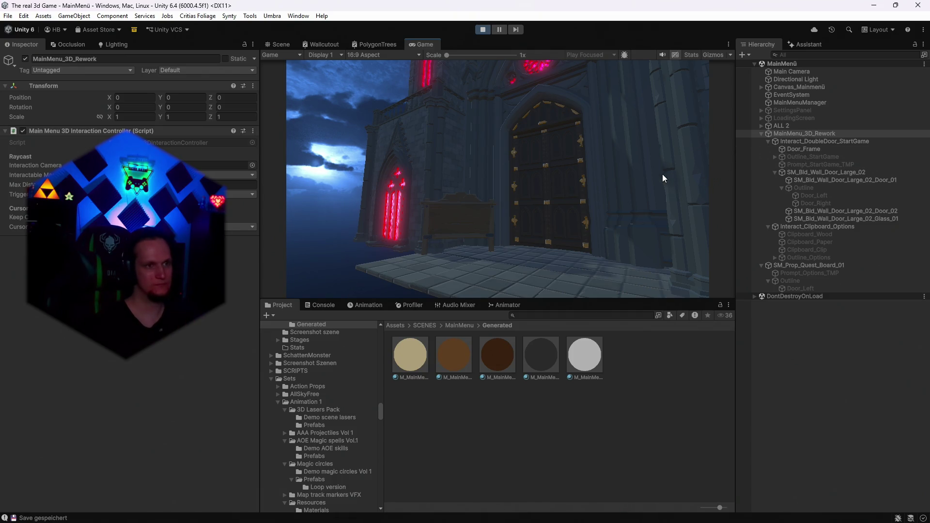
# - Put the castle door's Door_Left and Door_Right and the quest board's Door_Left on the Default layer
pyautogui.click(816, 196)
pyautogui.keyDown('ctrl'); pyautogui.click(830, 204); pyautogui.keyUp('ctrl')
pyautogui.click(180, 73)
pyautogui.click(190, 79)
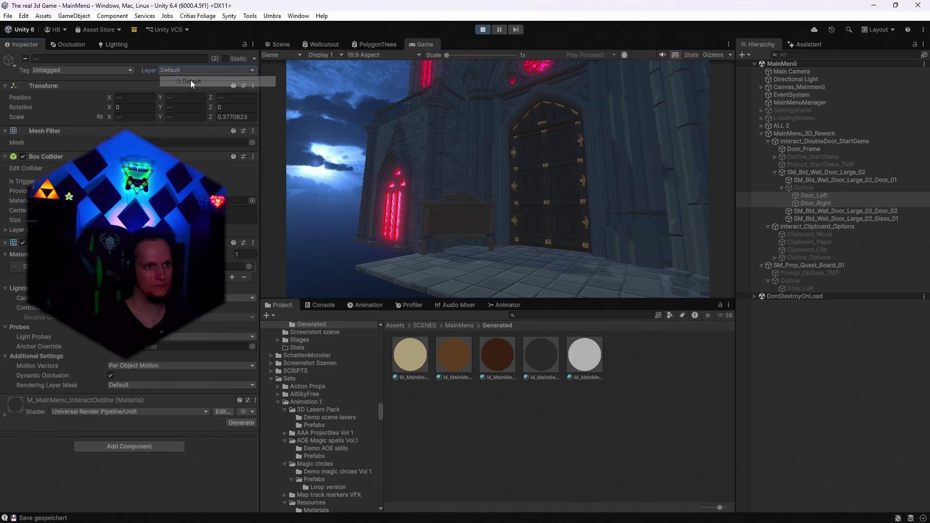
pyautogui.click(811, 289)
pyautogui.click(189, 71)
pyautogui.click(185, 80)
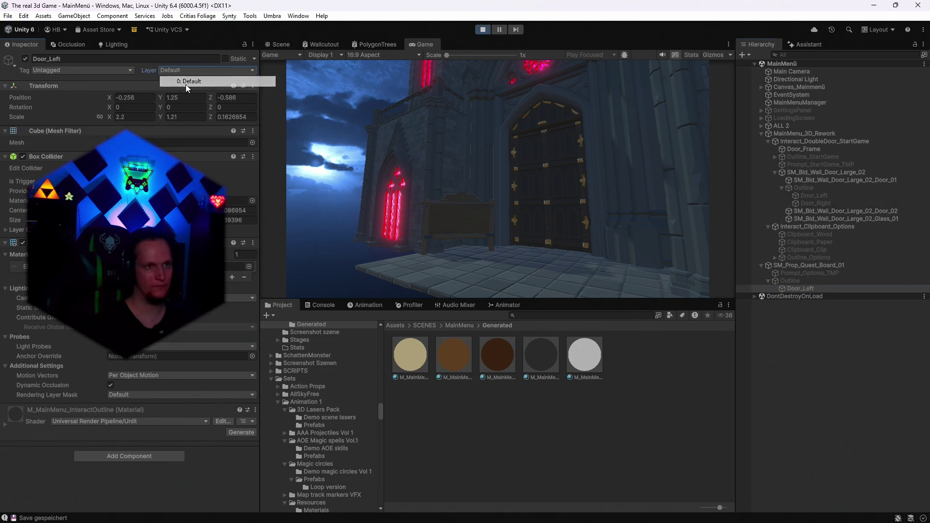
# - Check the main menu interaction controller's interactable mask and max distance, leaving both unchanged
pyautogui.click(787, 134)
pyautogui.click(170, 175)
pyautogui.click(267, 291)
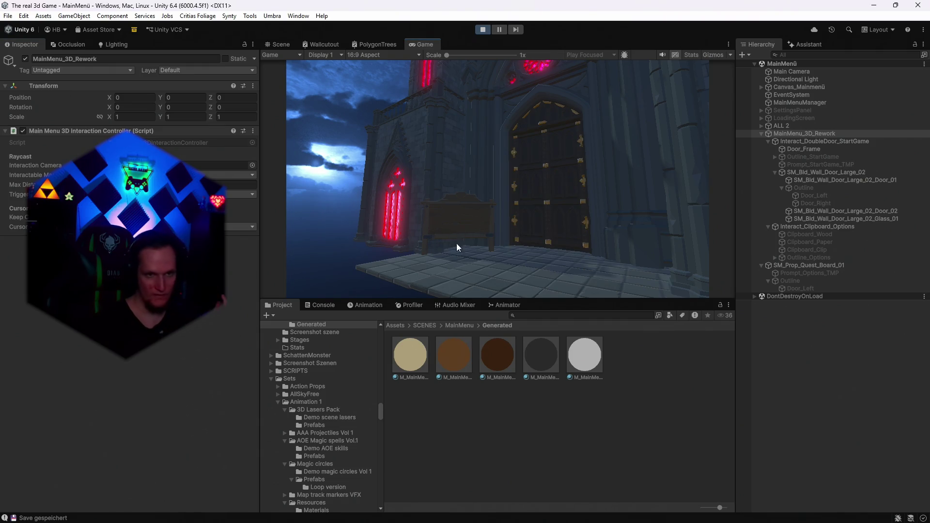
pyautogui.moveTo(528, 205)
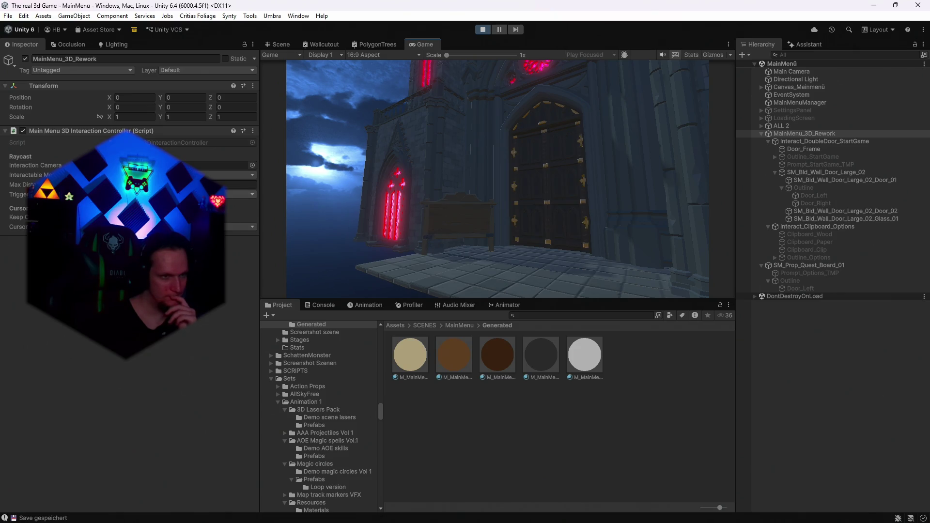
pyautogui.click(242, 184)
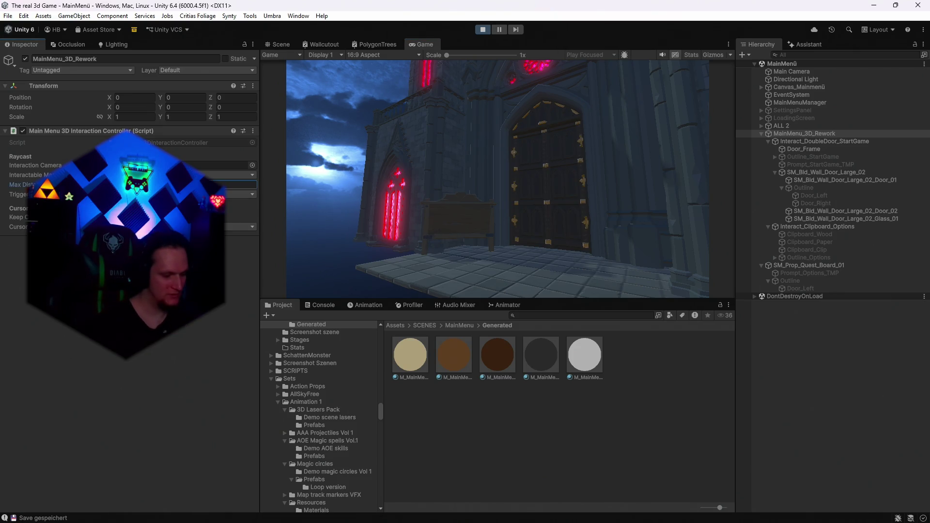
pyautogui.click(293, 205)
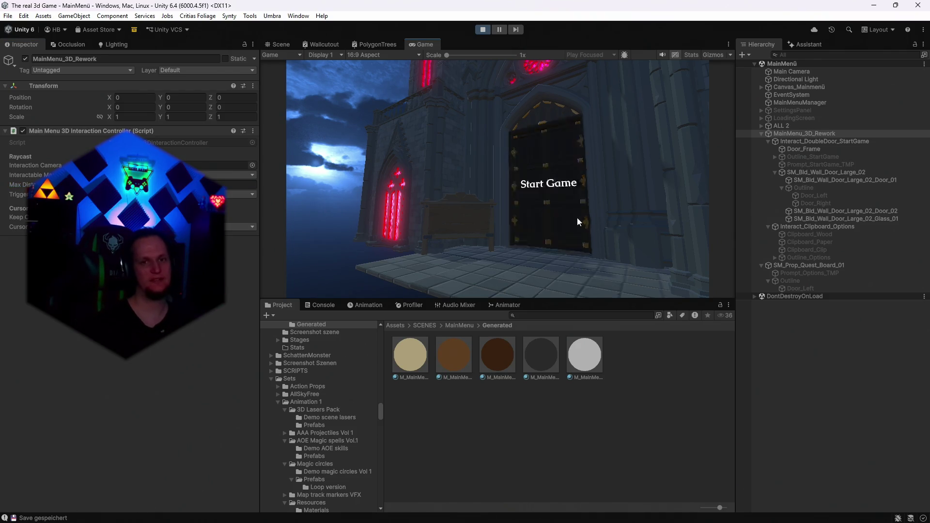
# - Compare the quest board's Door_Left with the castle door's, then frame it in the Scene view
pyautogui.click(794, 289)
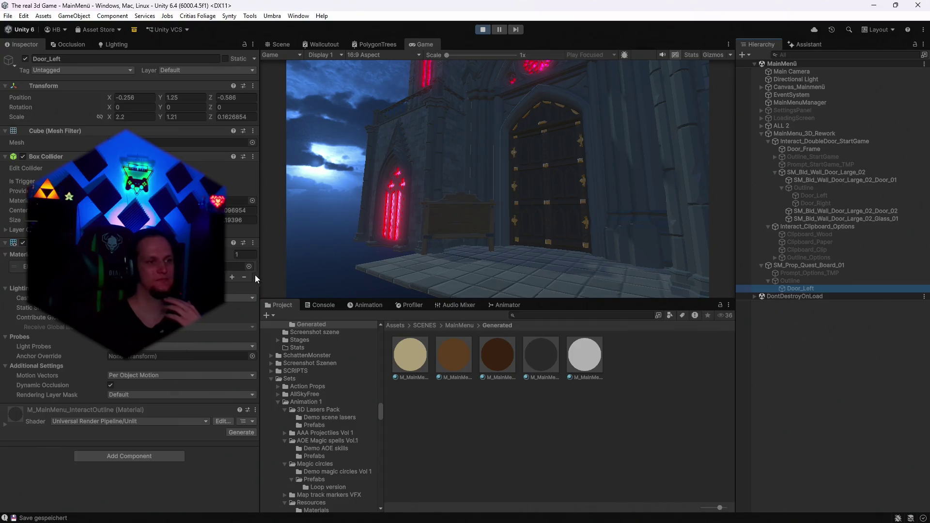
pyautogui.click(815, 197)
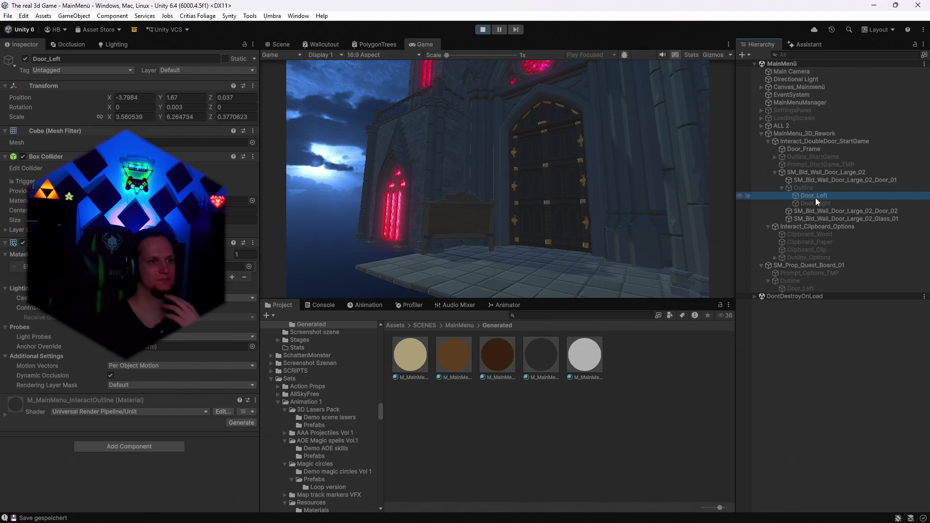
pyautogui.click(784, 288)
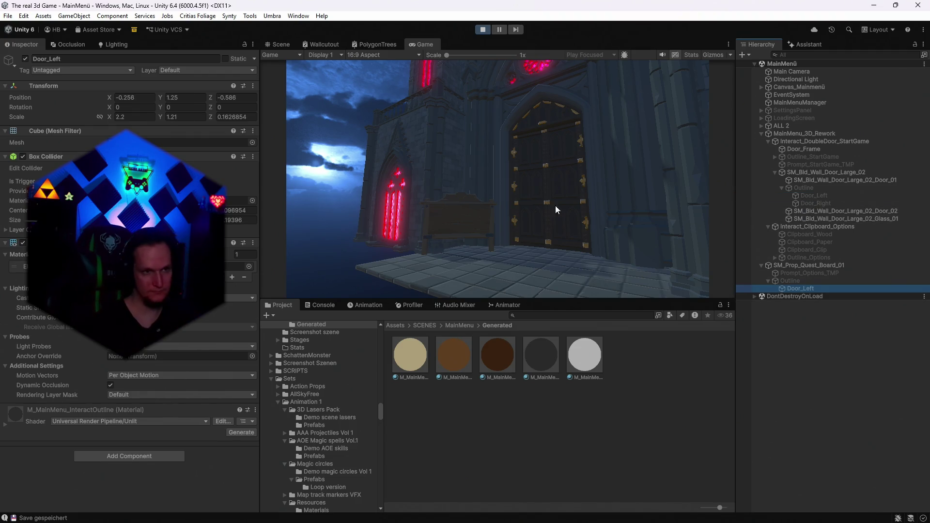
pyautogui.click(267, 45)
pyautogui.press('f')
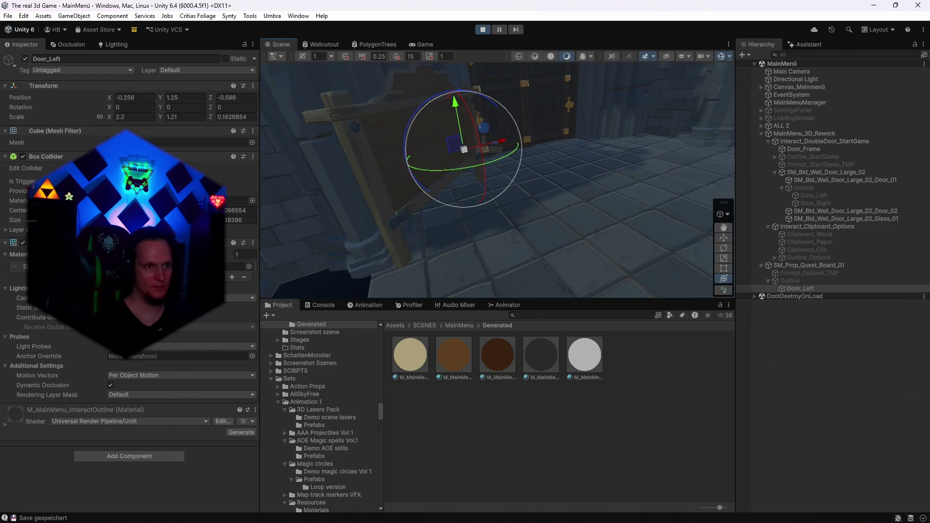
# - Activate the quest board's Outline object and review the castle door's Outline and hit boxes
pyautogui.moveTo(437, 187)
pyautogui.mouseDown()
pyautogui.moveTo(515, 190)
pyautogui.moveTo(363, 202)
pyautogui.moveTo(353, 187)
pyautogui.moveTo(455, 118)
pyautogui.moveTo(544, 155)
pyautogui.moveTo(513, 168)
pyautogui.moveTo(528, 171)
pyautogui.moveTo(492, 145)
pyautogui.moveTo(474, 111)
pyautogui.moveTo(487, 131)
pyautogui.mouseUp()
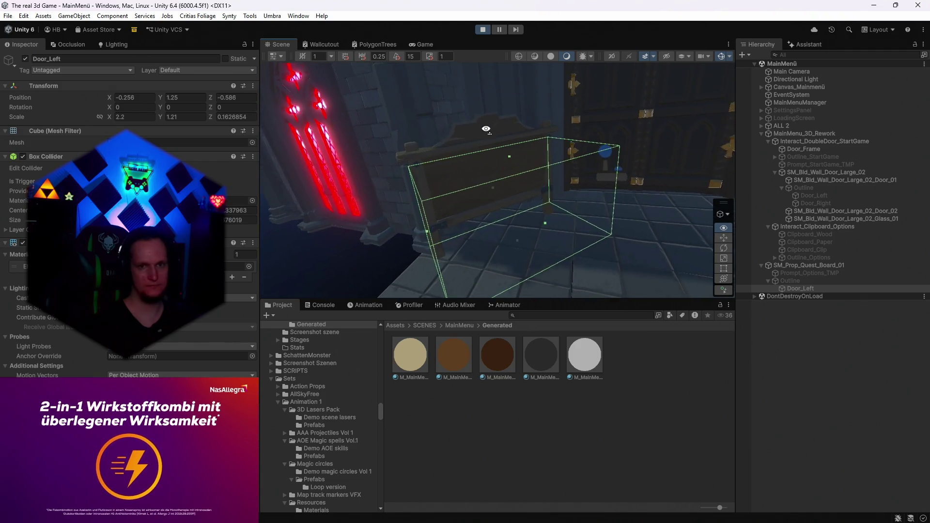
pyautogui.click(790, 280)
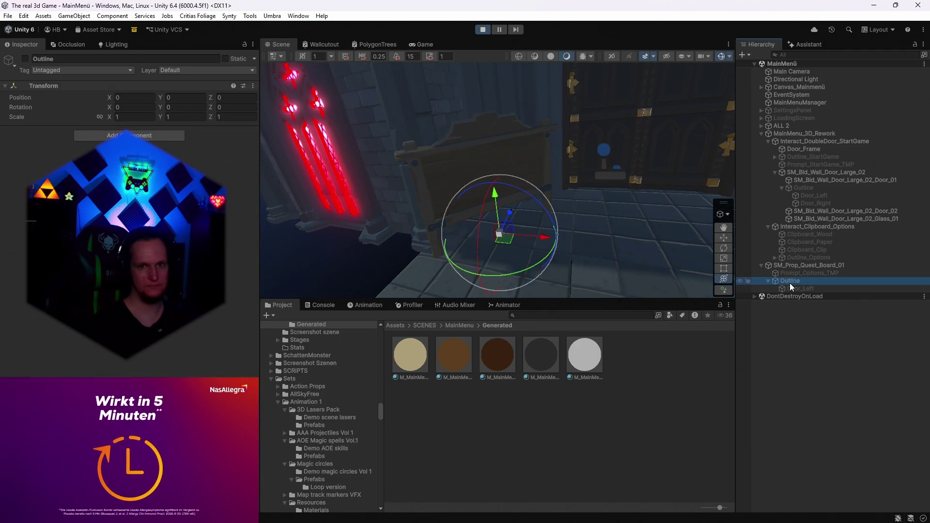
pyautogui.click(25, 59)
pyautogui.moveTo(379, 138)
pyautogui.mouseDown()
pyautogui.moveTo(611, 171)
pyautogui.moveTo(576, 168)
pyautogui.mouseUp()
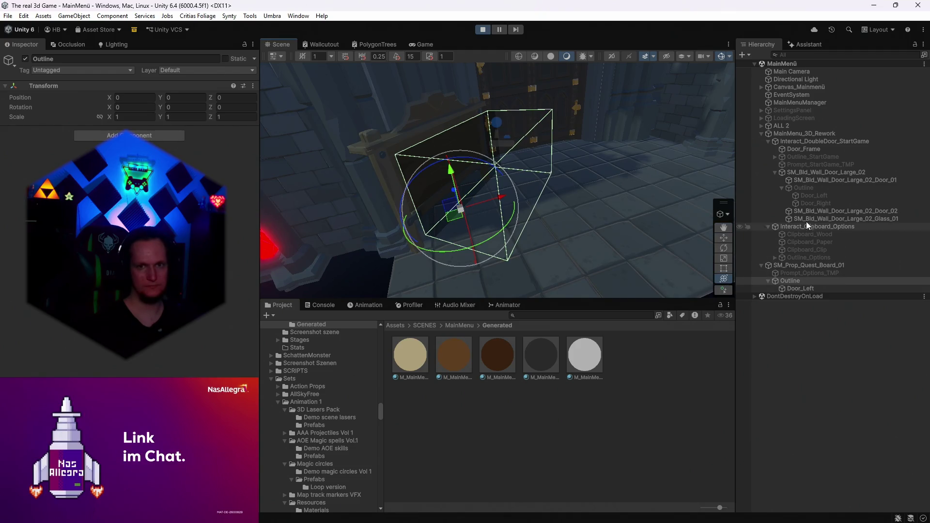
pyautogui.click(803, 188)
pyautogui.click(812, 197)
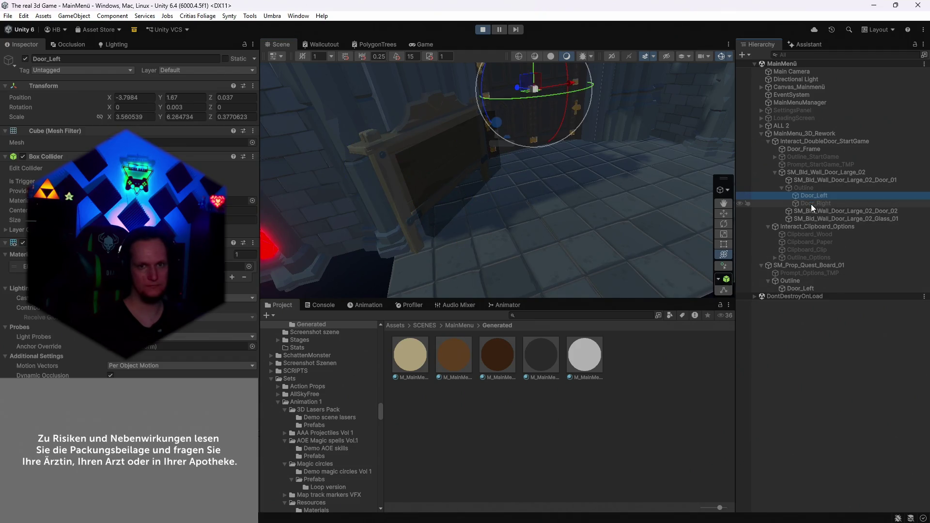
pyautogui.click(811, 205)
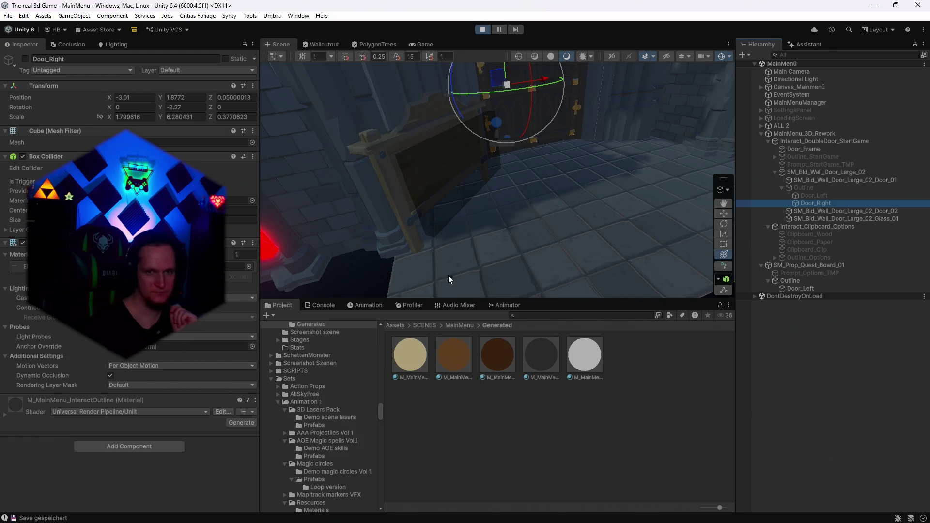
# - Drag the quest board Outline to X 1.82, Z -1.66 and return to the Game view
pyautogui.click(800, 282)
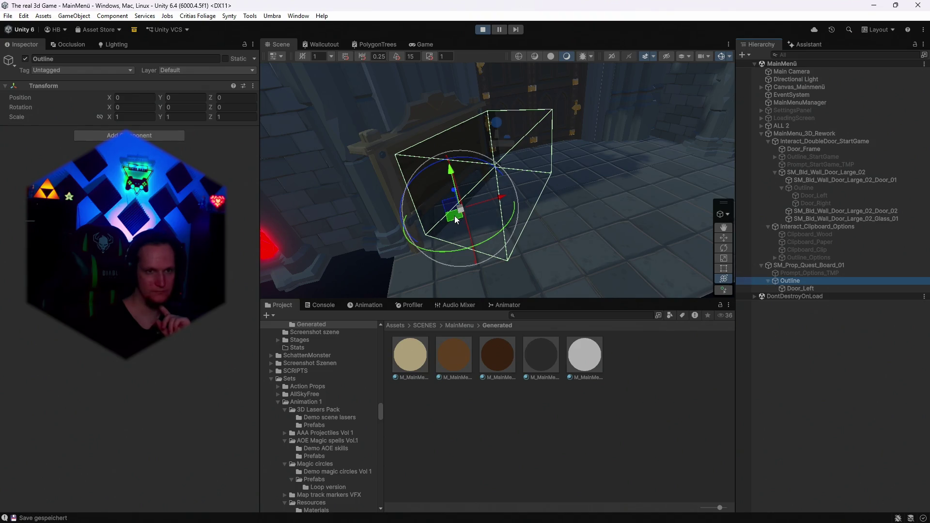
pyautogui.moveTo(460, 218)
pyautogui.mouseDown()
pyautogui.moveTo(557, 208)
pyautogui.moveTo(554, 181)
pyautogui.mouseUp()
pyautogui.click(421, 44)
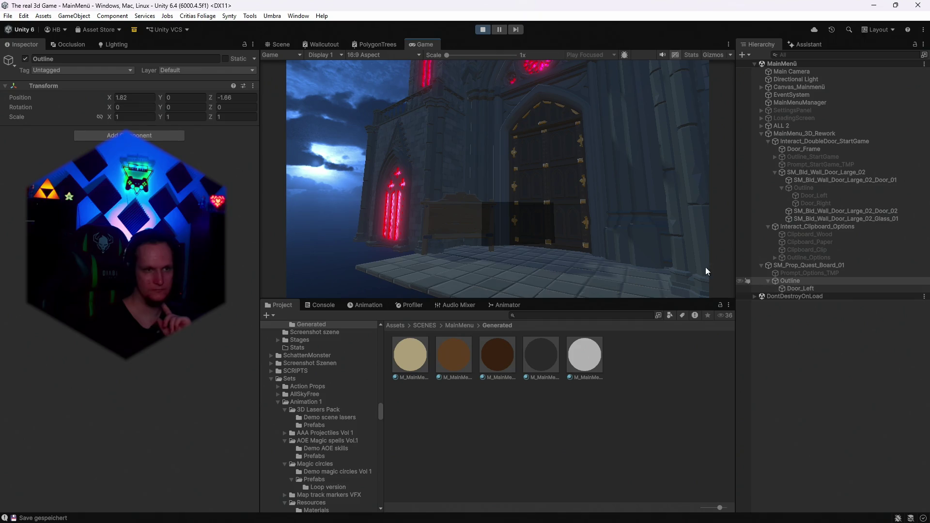
# - Deactivate the quest board's Outline, check the clipboard interactable's outline reference, and select Door_Left
pyautogui.click(25, 59)
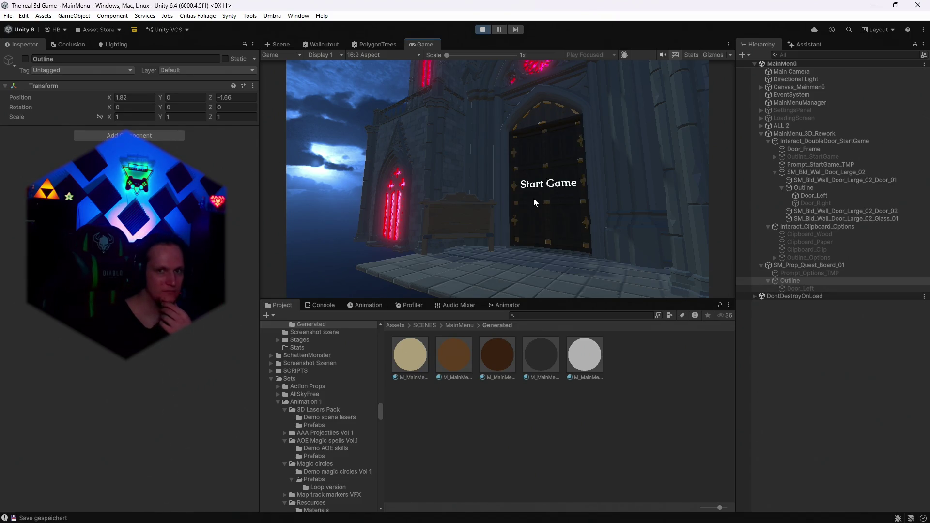
pyautogui.click(810, 227)
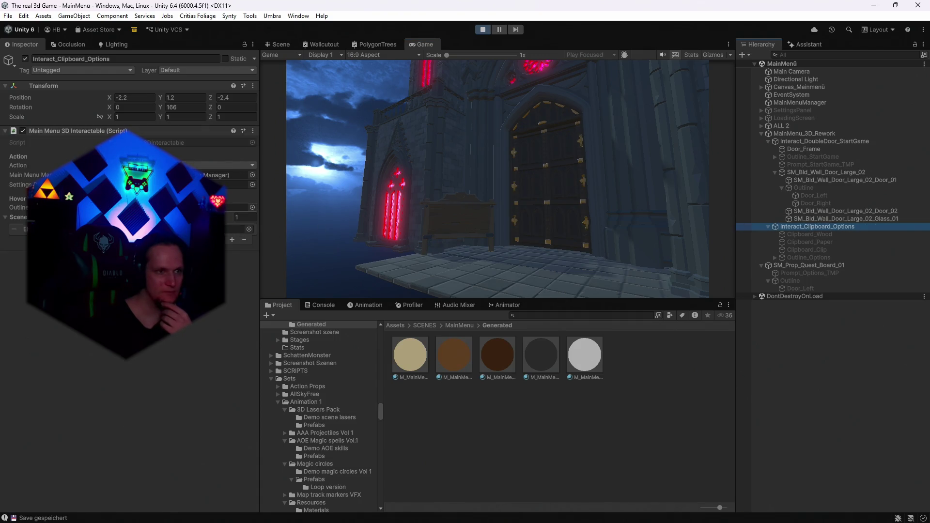
pyautogui.click(237, 207)
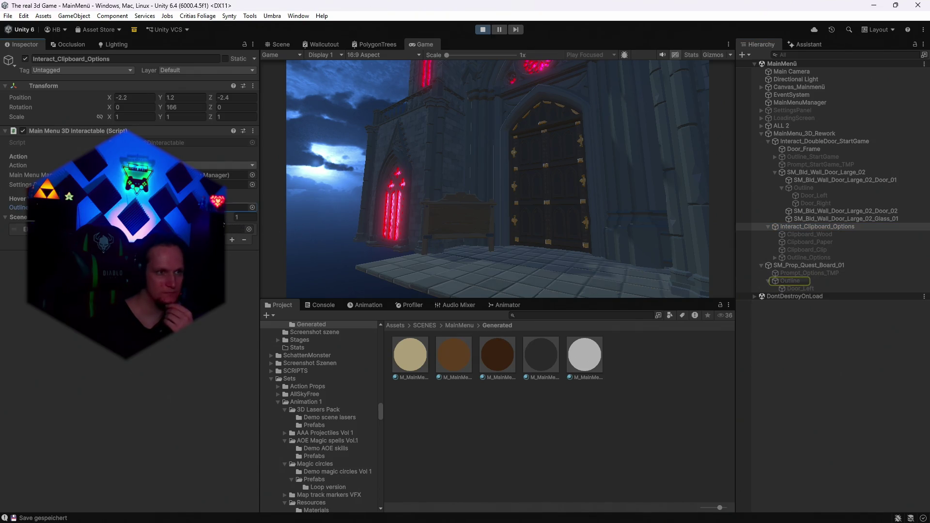
pyautogui.click(304, 210)
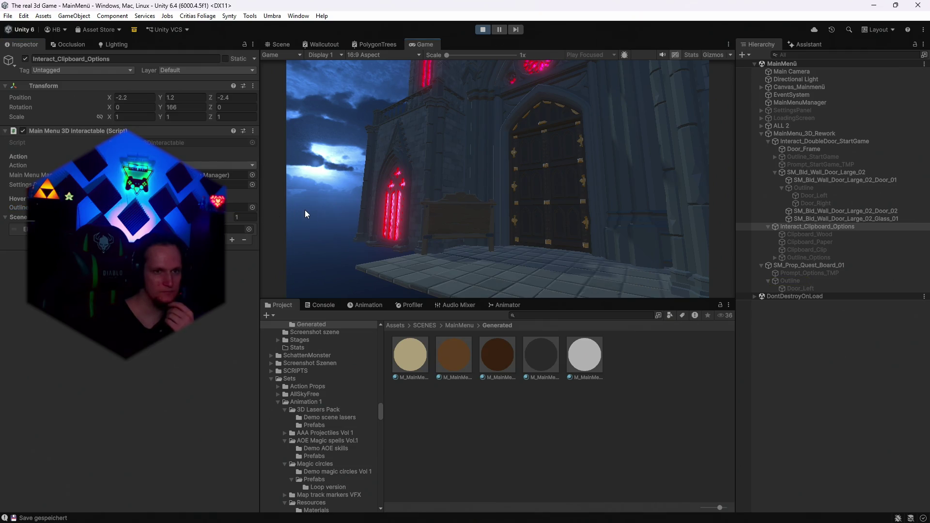
pyautogui.click(797, 283)
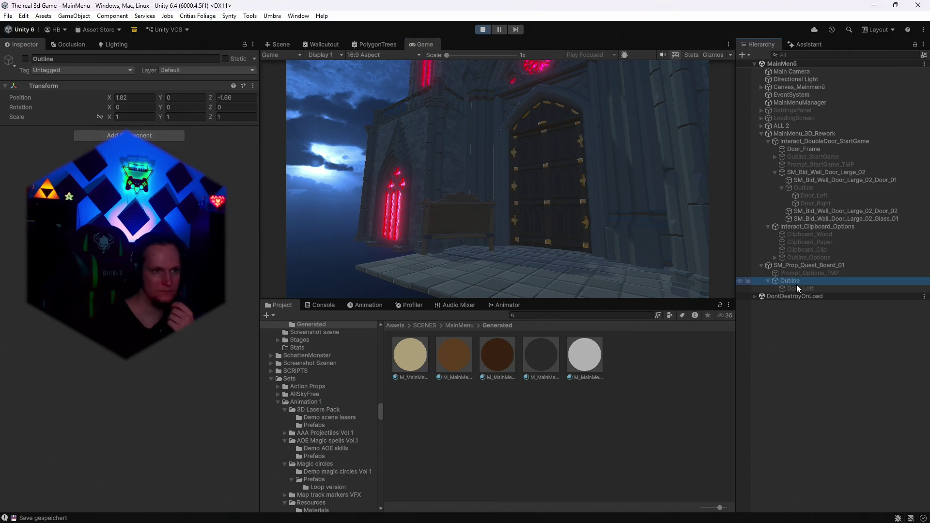
pyautogui.click(790, 291)
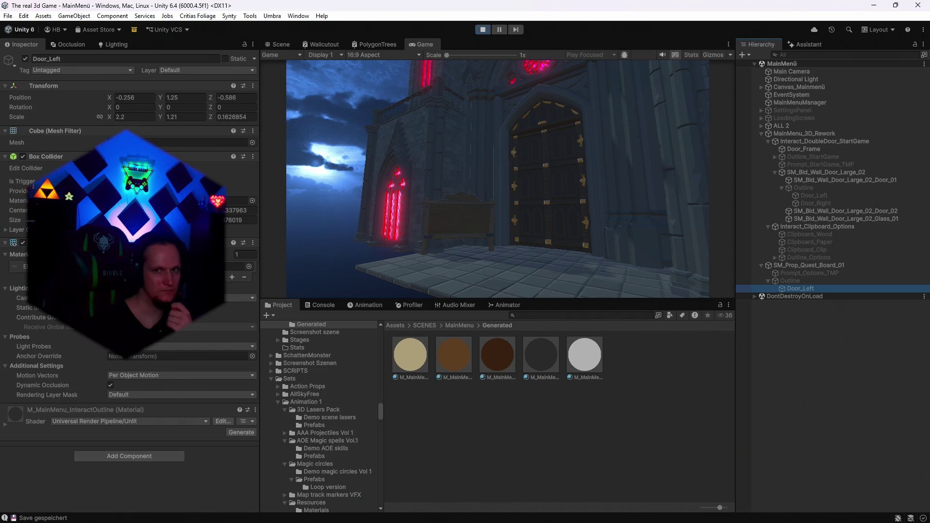
# - Rename the quest board's Door_Left hit box to 'Settings' and stop Play mode
pyautogui.click(72, 59)
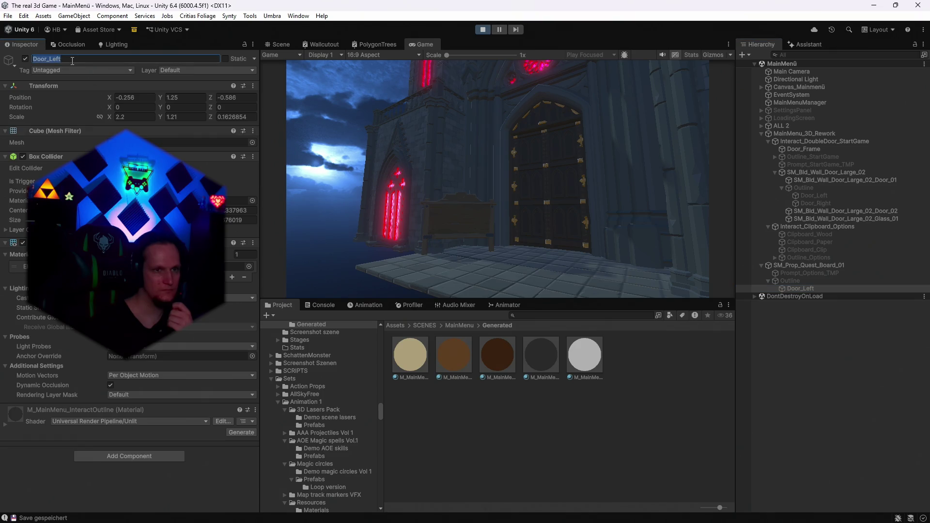
pyautogui.write('Settings')
pyautogui.press('Return')
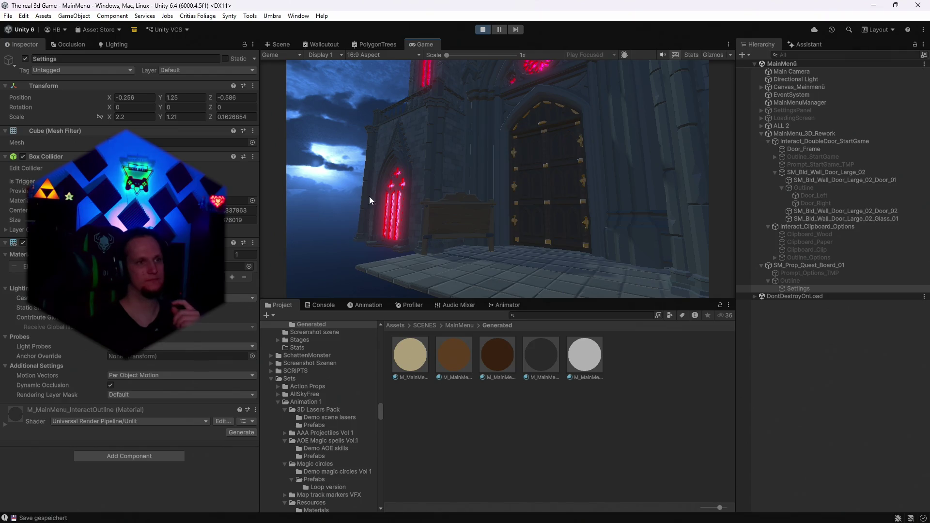
pyautogui.click(803, 226)
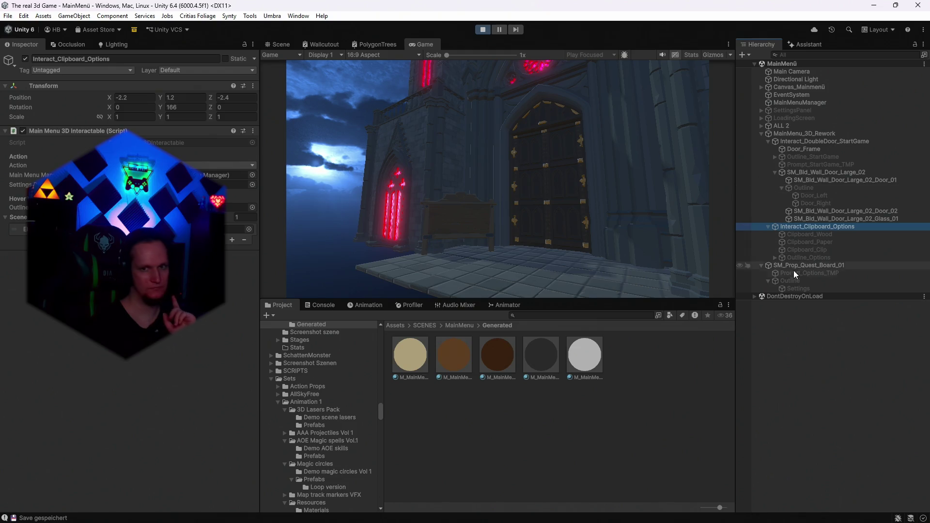
pyautogui.click(482, 29)
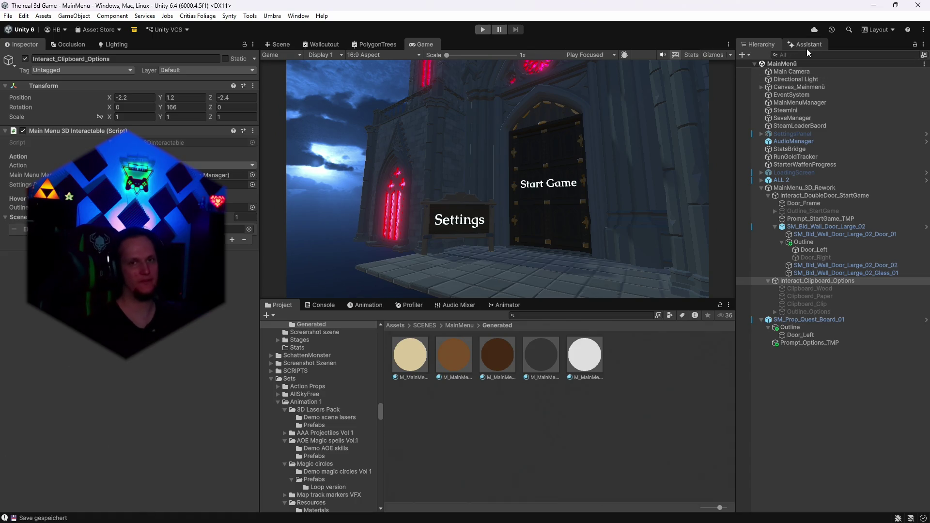
# - Open the AI Assistant panel and switch its agent model to Codex
pyautogui.click(802, 47)
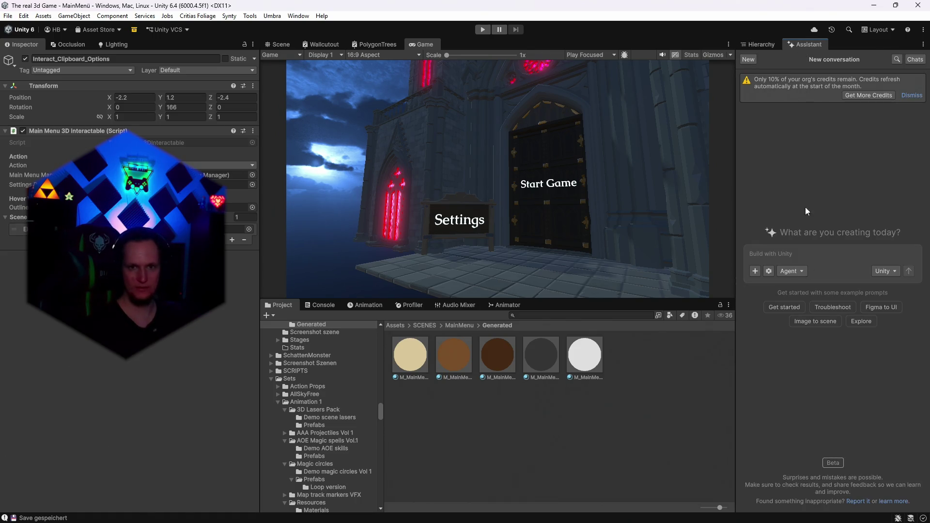
pyautogui.click(789, 270)
pyautogui.click(879, 271)
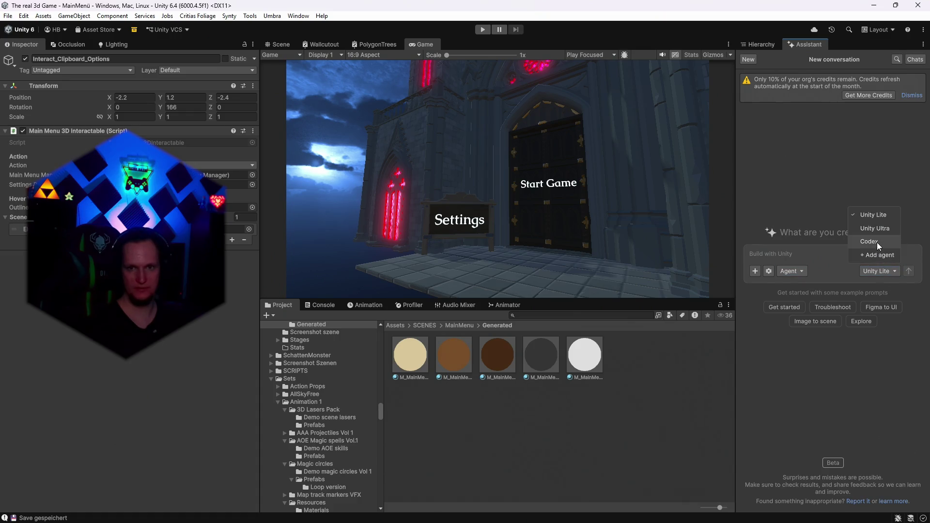
pyautogui.click(878, 245)
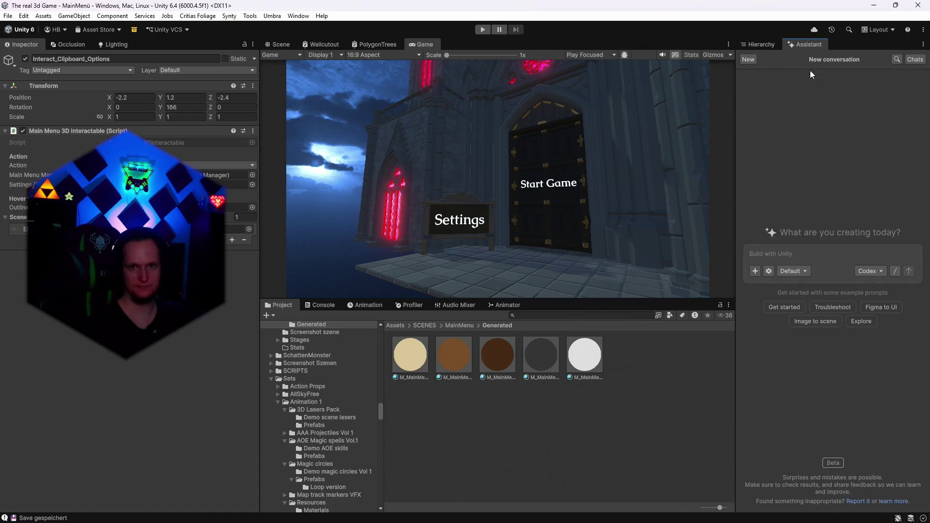
pyautogui.click(774, 253)
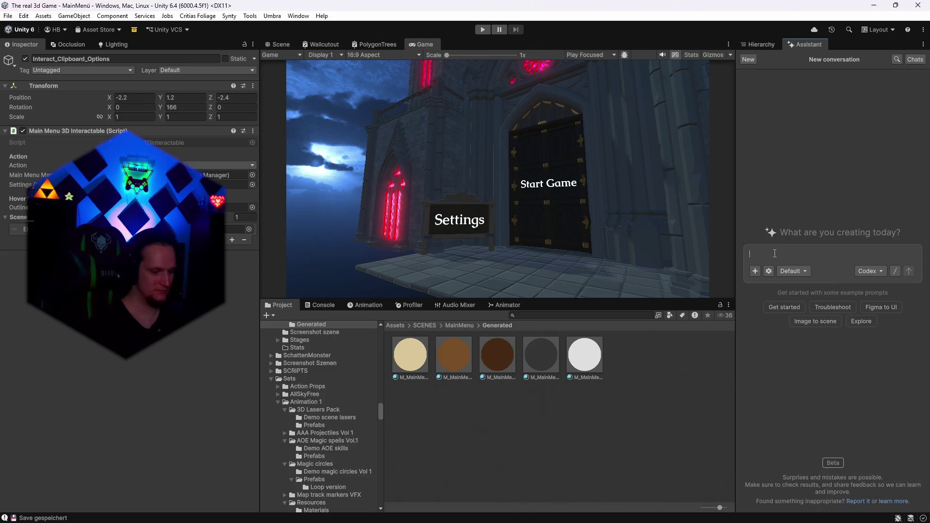
# - Save the project with File > Save Project and show the MainMenü hierarchy
pyautogui.click(8, 15)
pyautogui.click(7, 16)
pyautogui.click(7, 16)
pyautogui.click(39, 132)
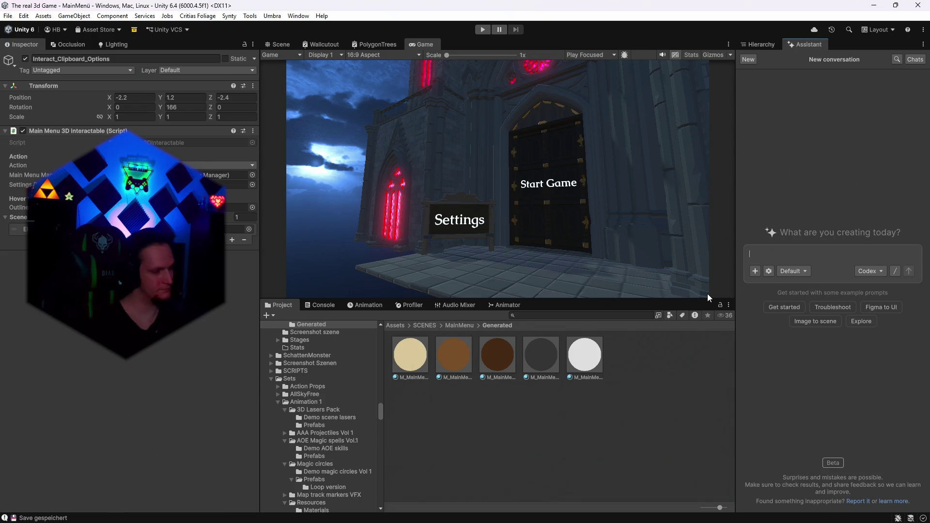
pyautogui.click(757, 45)
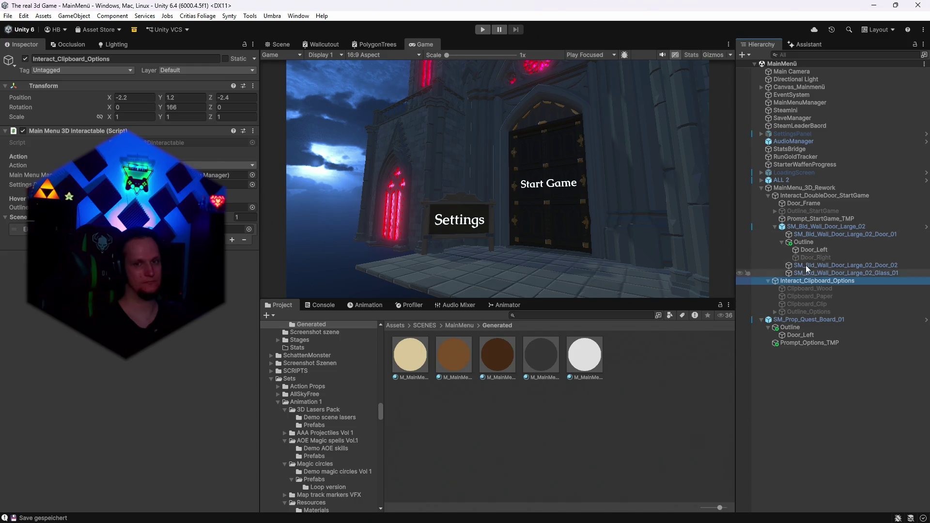
# - Write a German Assistant prompt asking why hovering the settings board shows no outline or text
pyautogui.click(804, 56)
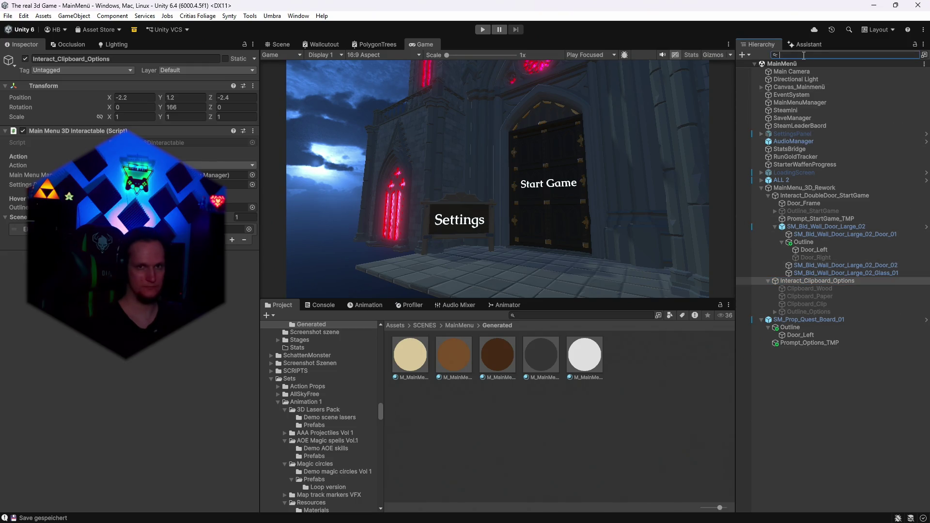
pyautogui.click(805, 45)
pyautogui.click(789, 253)
pyautogui.write('prüfe bei  ')
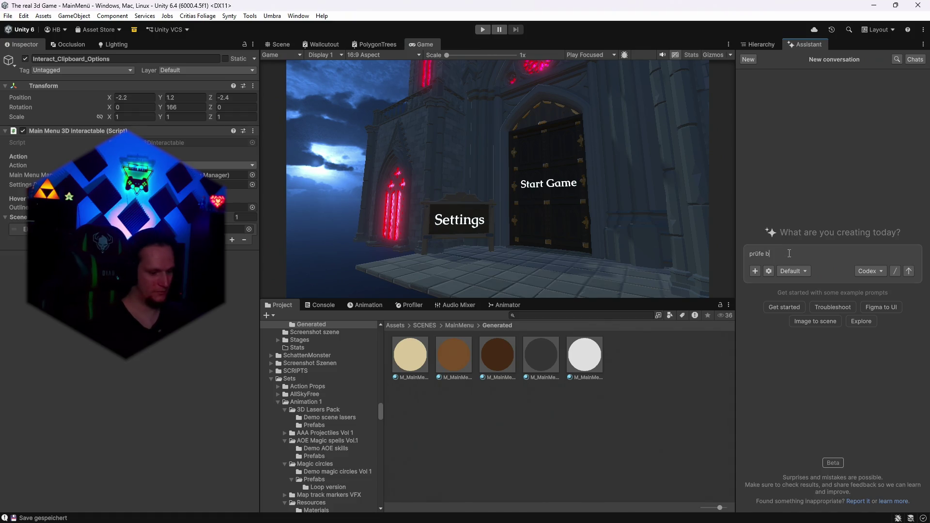
pyautogui.write('aktuellen start ')
pyautogui.write('game ')
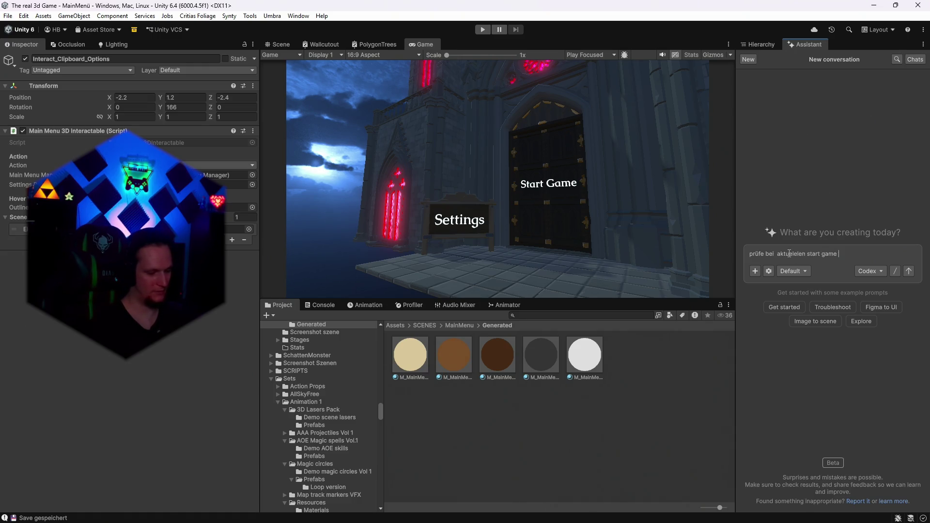
pyautogui.write('hover geht der')
pyautogui.write(' outline parent plus etxt aber beim se')
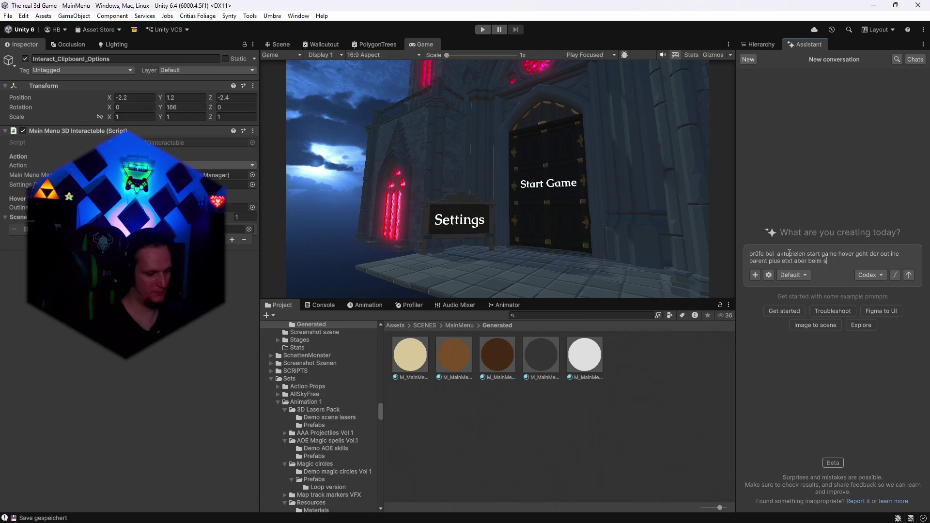
pyautogui.write('tting')
pyautogui.press('BackSpace')
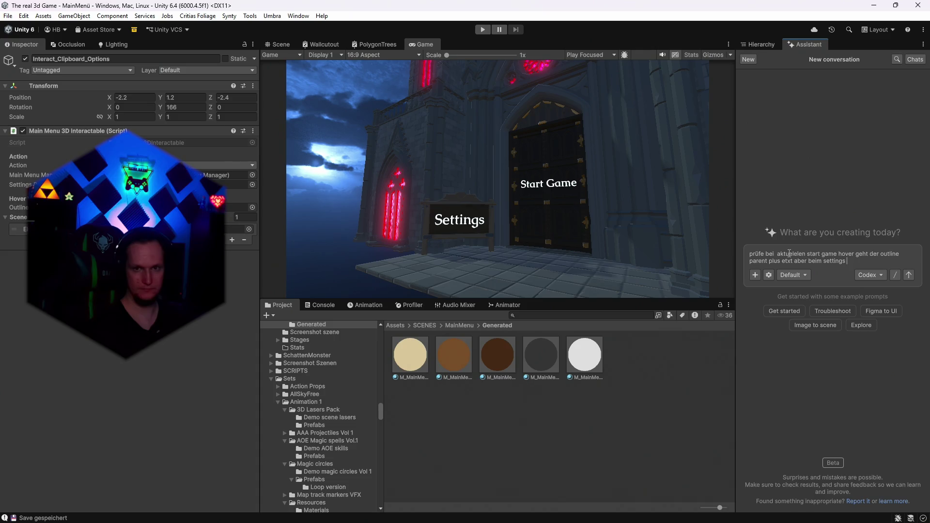
pyautogui.write('board ')
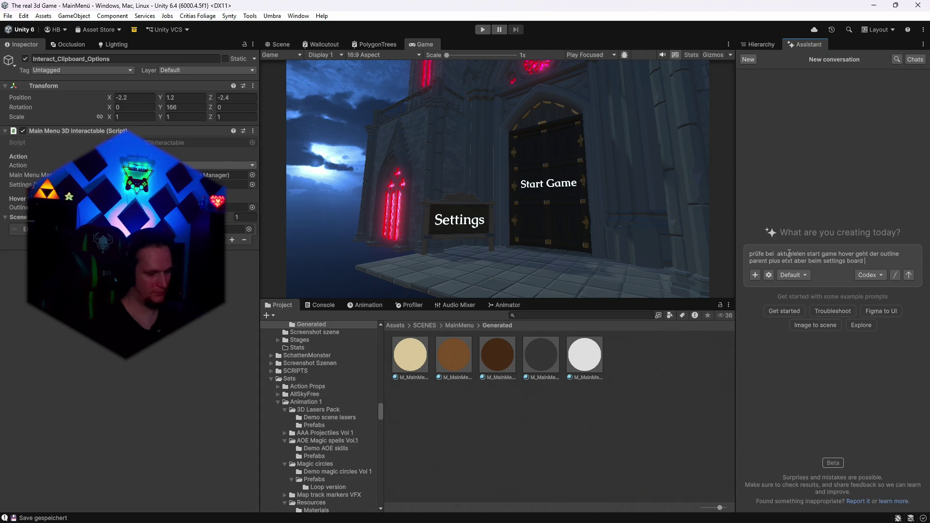
pyautogui.write('nciht, dapassiert nciths wenn')
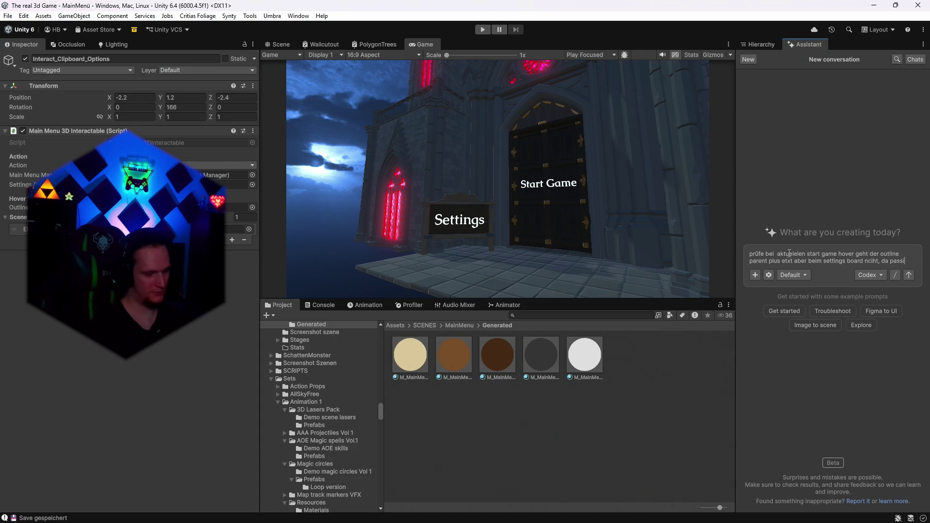
pyautogui.write(' ich')
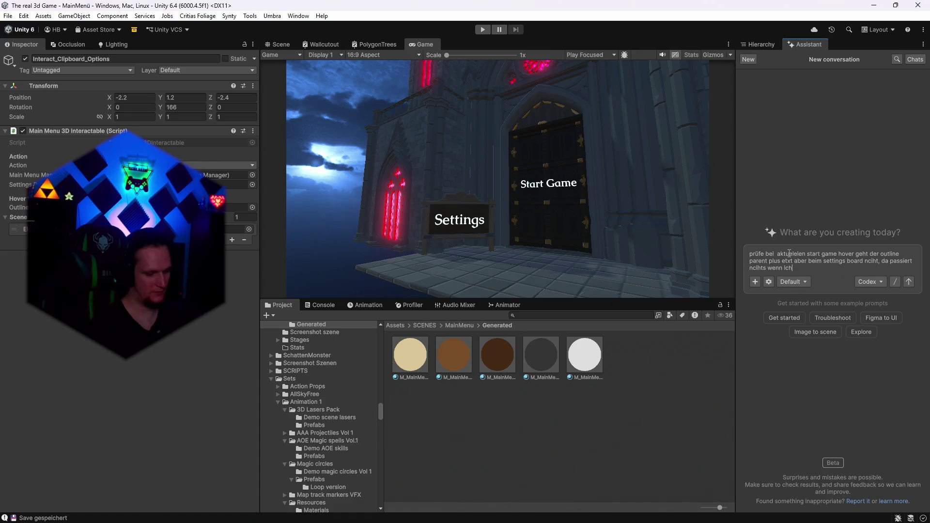
pyautogui.write(' rüber hover, was fehlt dort')
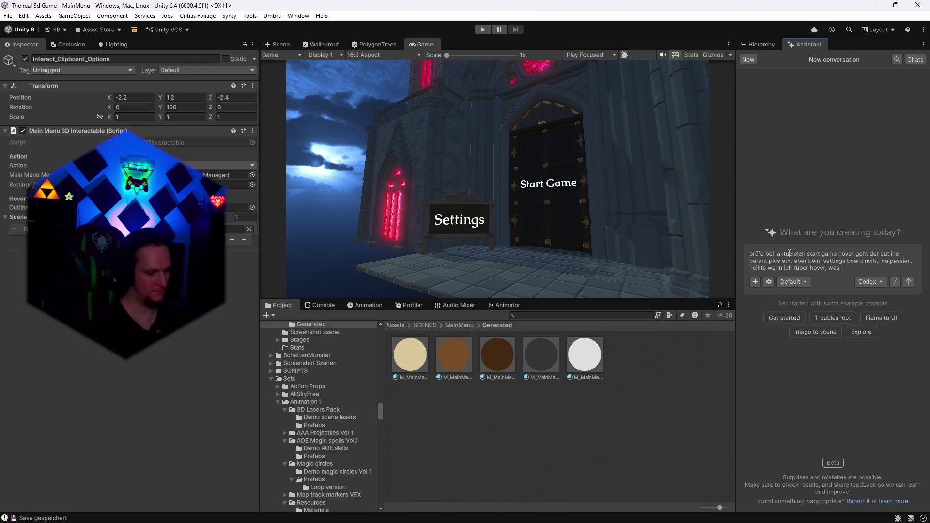
pyautogui.hotkey('ctrl', 'a')
pyautogui.click(915, 59)
pyautogui.click(859, 107)
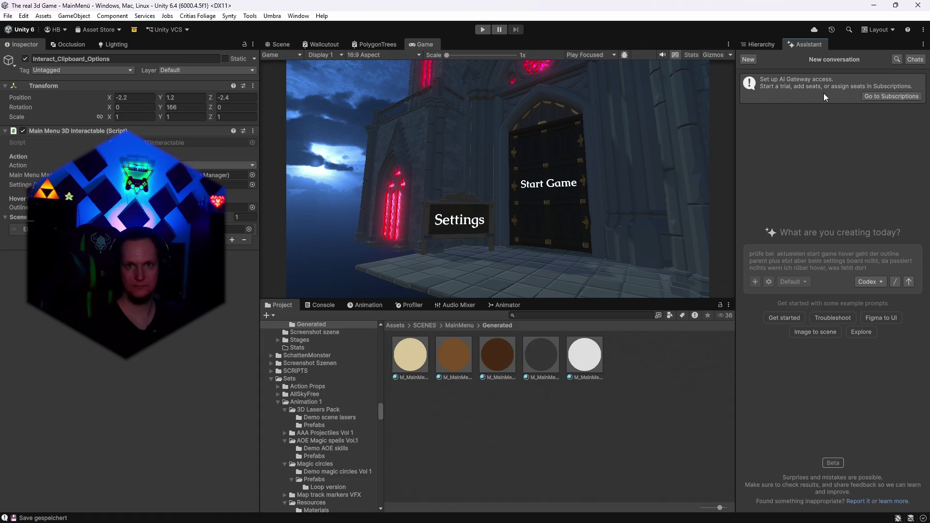
# - Start a new Assistant chat and send the pasted settings-board hover question
pyautogui.click(900, 61)
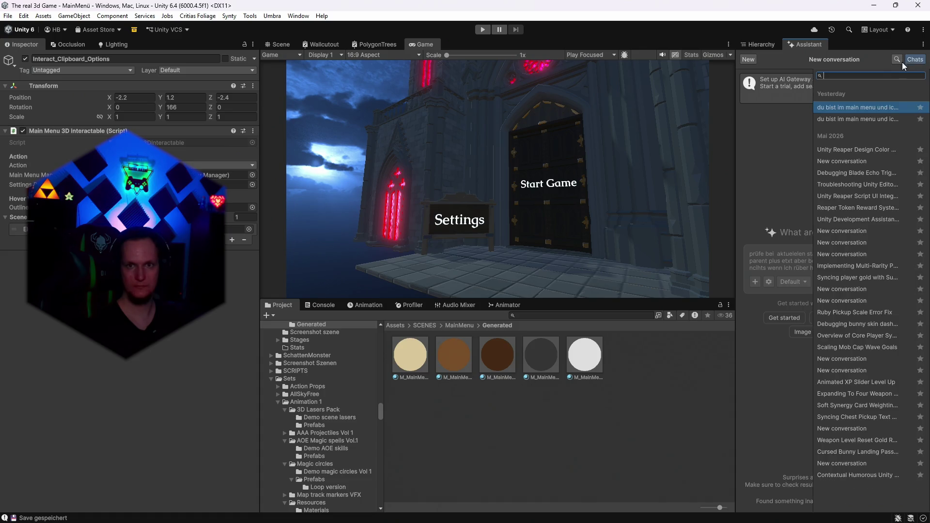
pyautogui.click(750, 61)
pyautogui.click(811, 257)
pyautogui.write('prüfe bei  aktuelelen start game hover geht der outline parent plus etxt aber beim settings board nciht, da passiert ncihts wenn ich rüber hover, was fehlt dort')
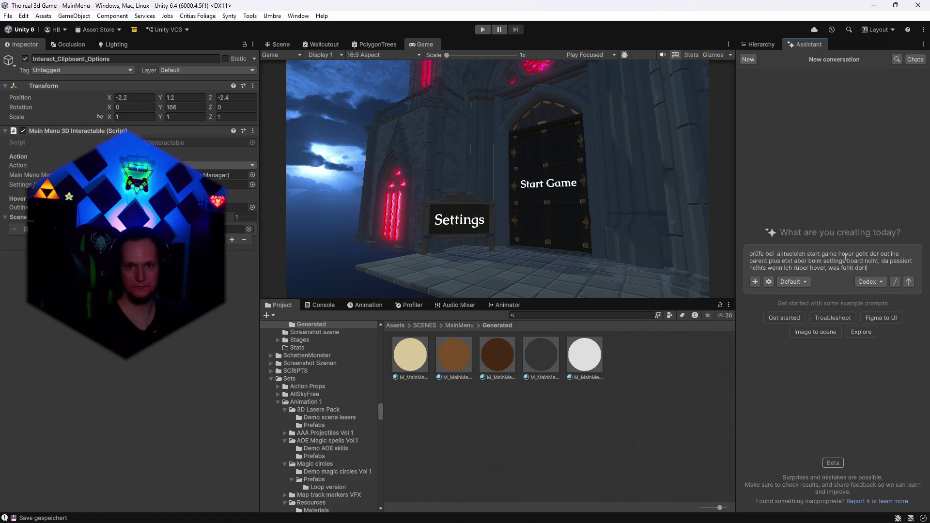
pyautogui.press('Return')
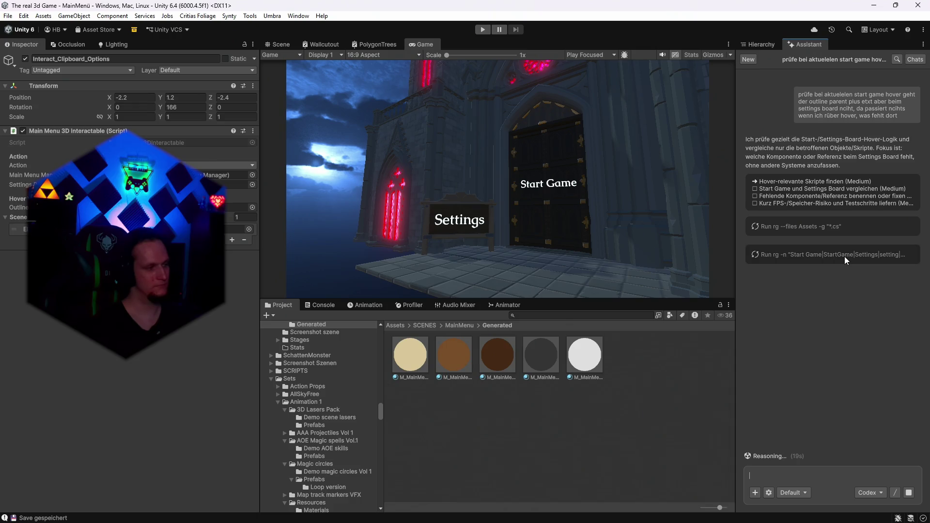
pyautogui.moveTo(668, 518)
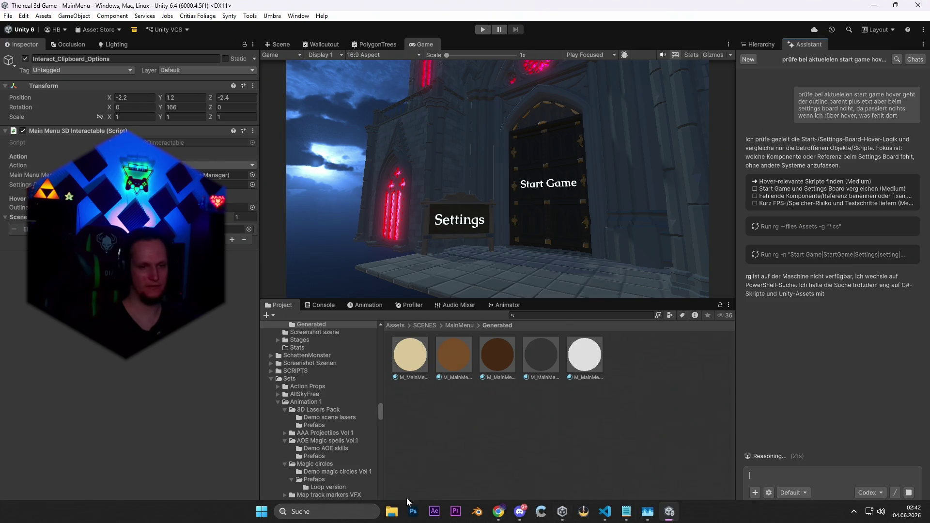
pyautogui.click(348, 511)
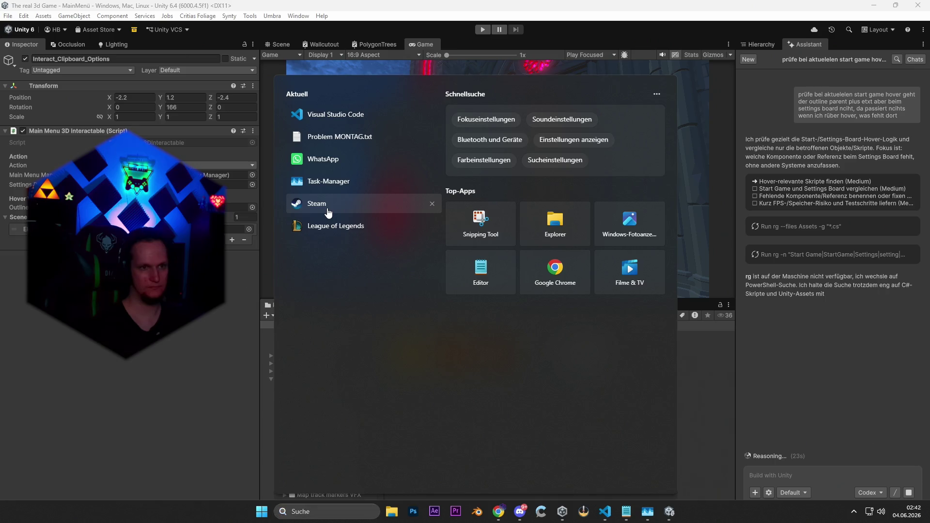
# - Launch Steam, sign in, and play Umbra Survivors Demo from the Bibliothek past its title screen
pyautogui.click(328, 212)
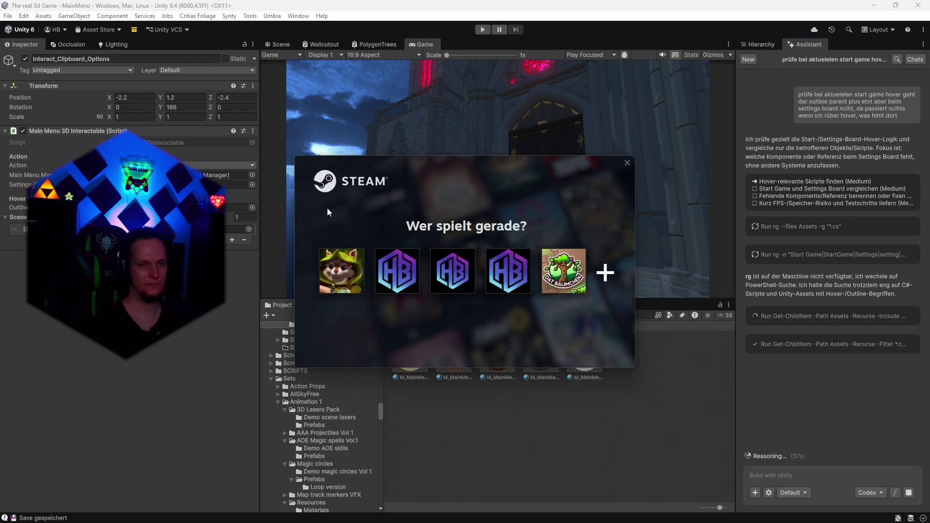
pyautogui.click(342, 286)
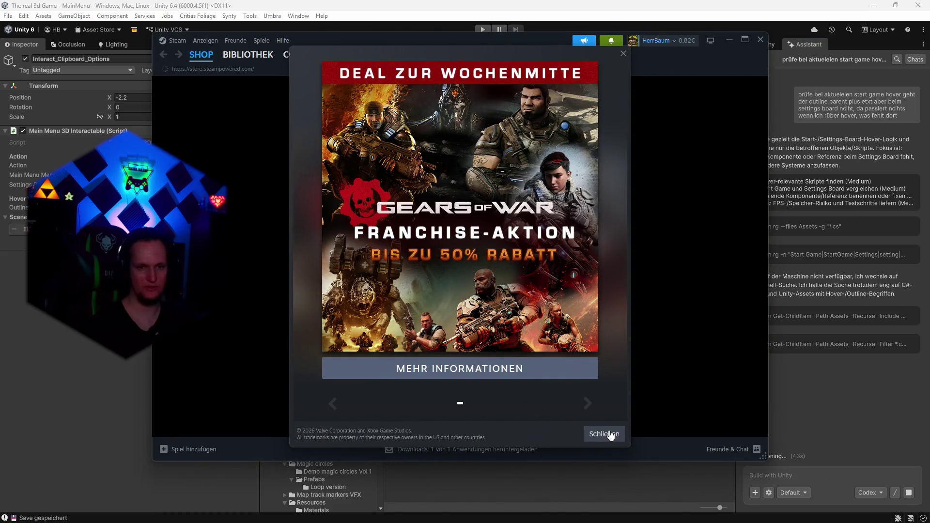
pyautogui.click(605, 434)
pyautogui.click(460, 459)
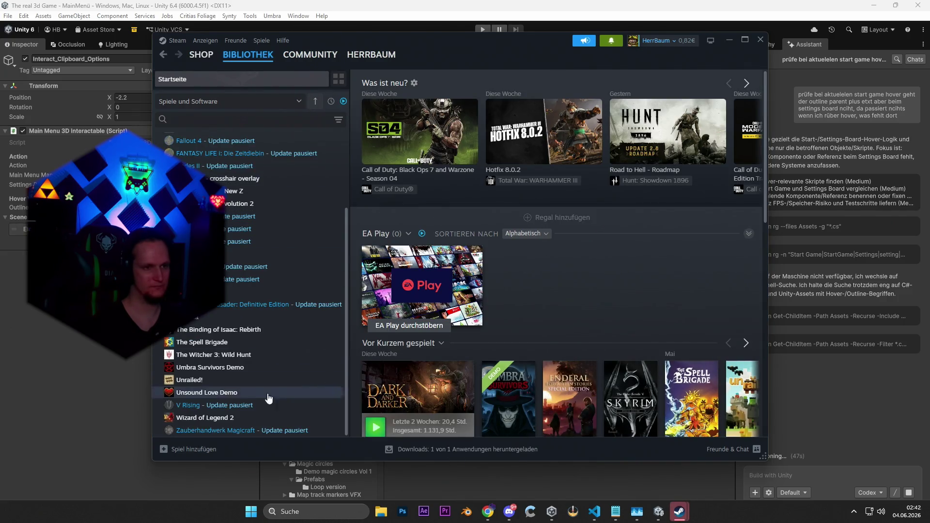
pyautogui.click(215, 370)
pyautogui.click(397, 222)
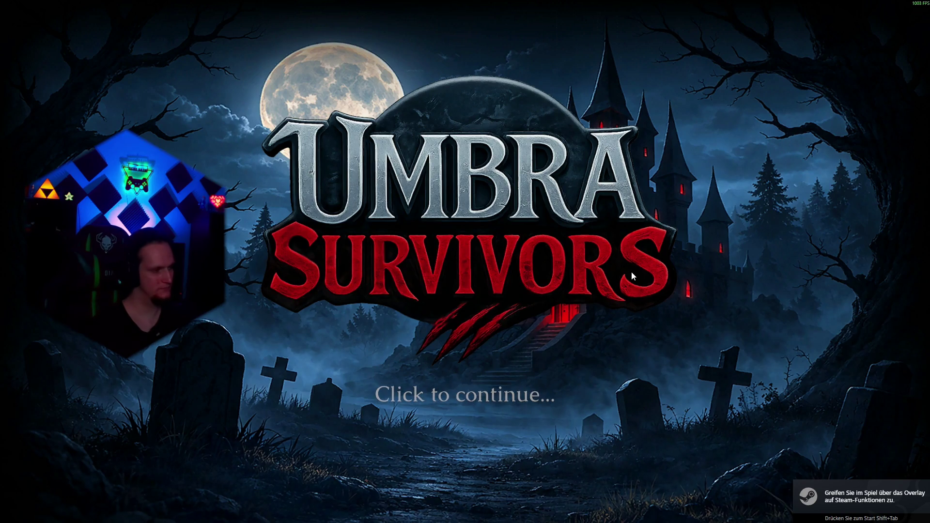
pyautogui.click(588, 309)
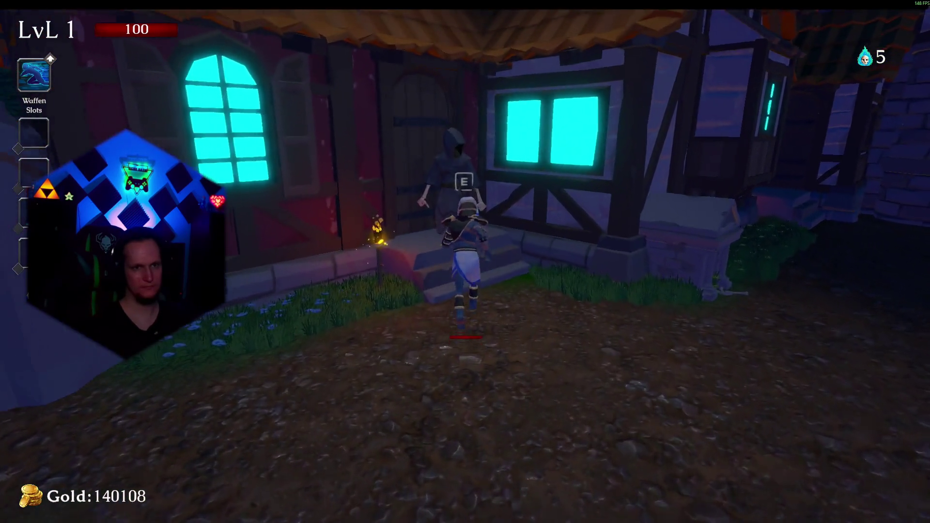
# - Open the Reaper Rewards shop at the hooded vendor, browse it, and close it
pyautogui.press('e')
pyautogui.scroll(-10, 458, 263)
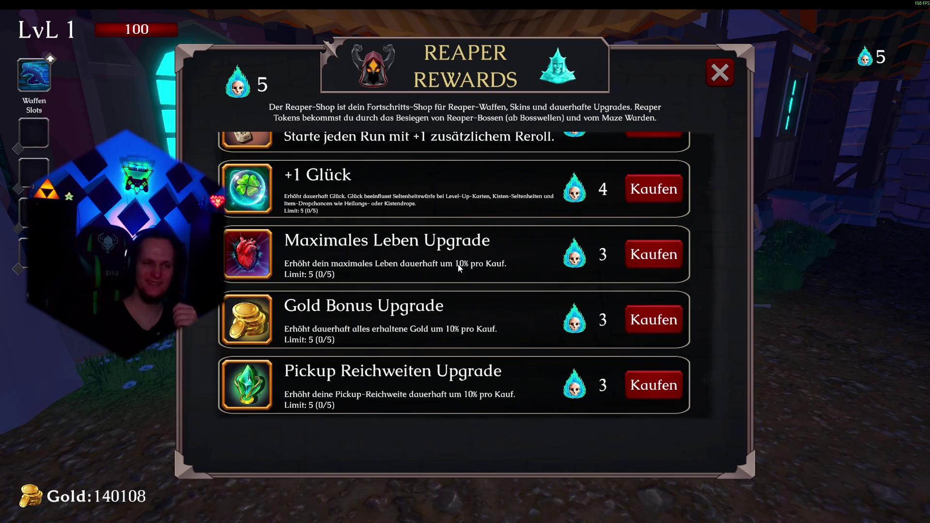
pyautogui.click(720, 73)
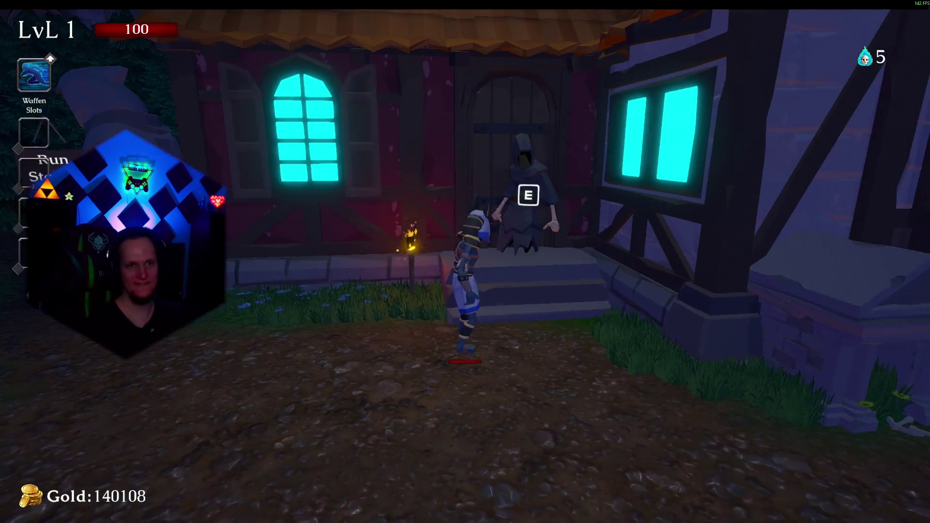
pyautogui.press('s')
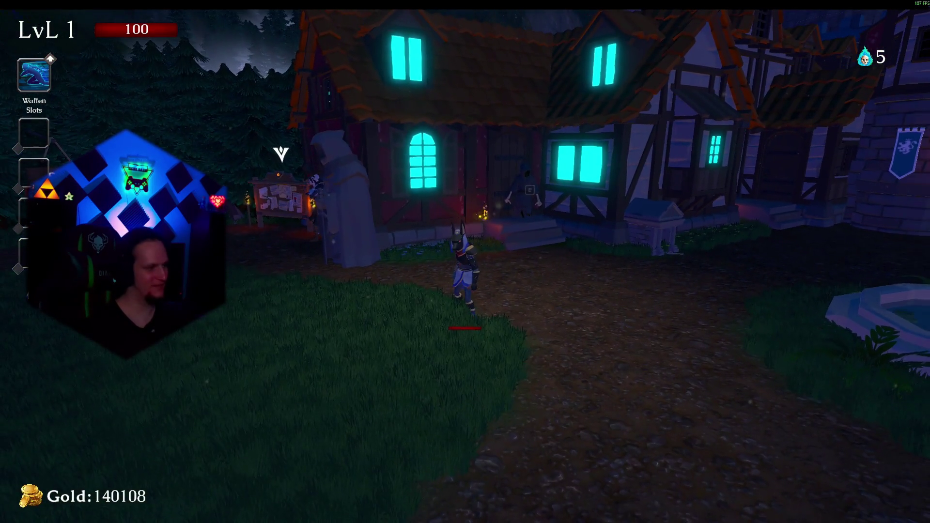
pyautogui.press('w')
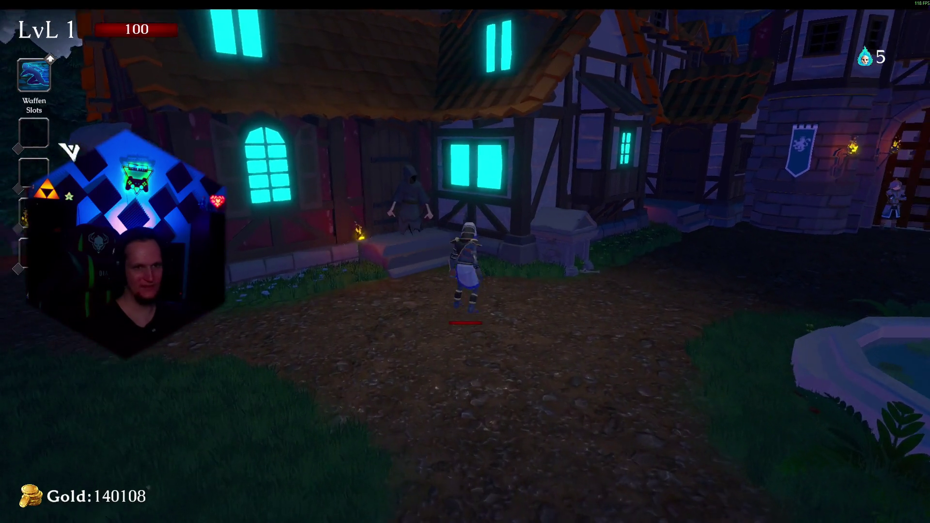
# - Quit the game with Spiel beenden from the pause menu and minimise Steam
pyautogui.press('Escape')
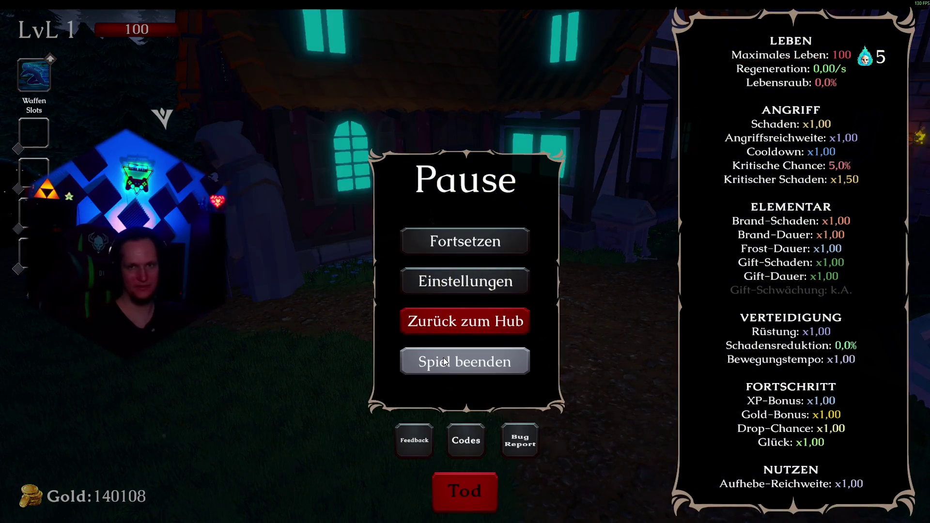
pyautogui.click(444, 361)
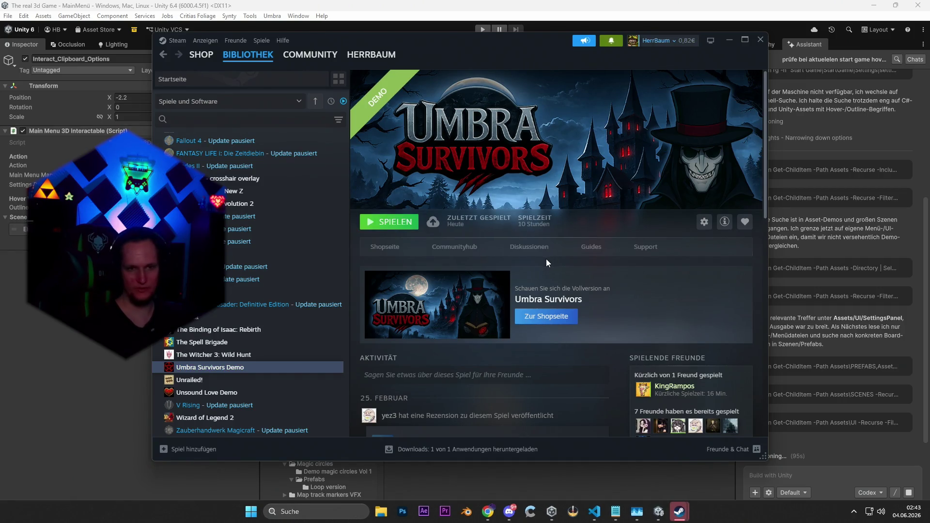
pyautogui.click(727, 42)
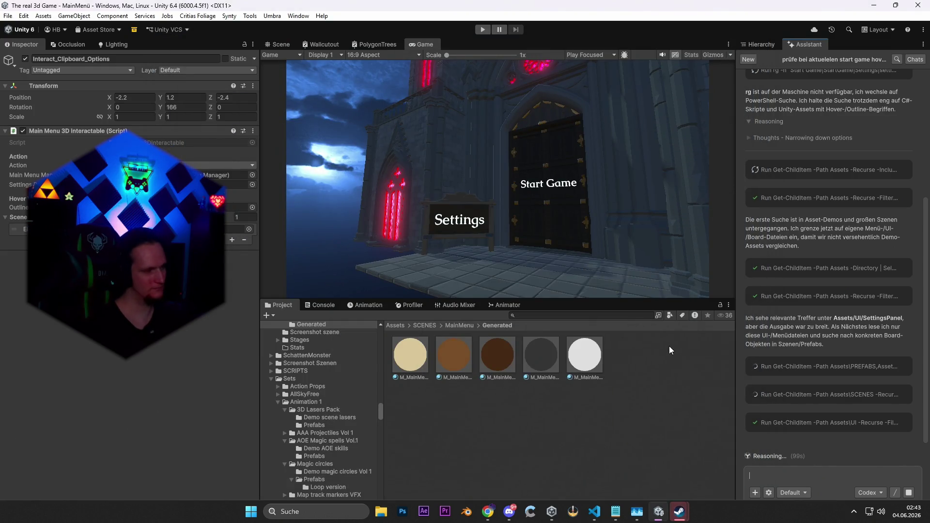
# - Switch to the Notepad window showing the Problem MONTAG.txt patch notes
pyautogui.click(616, 511)
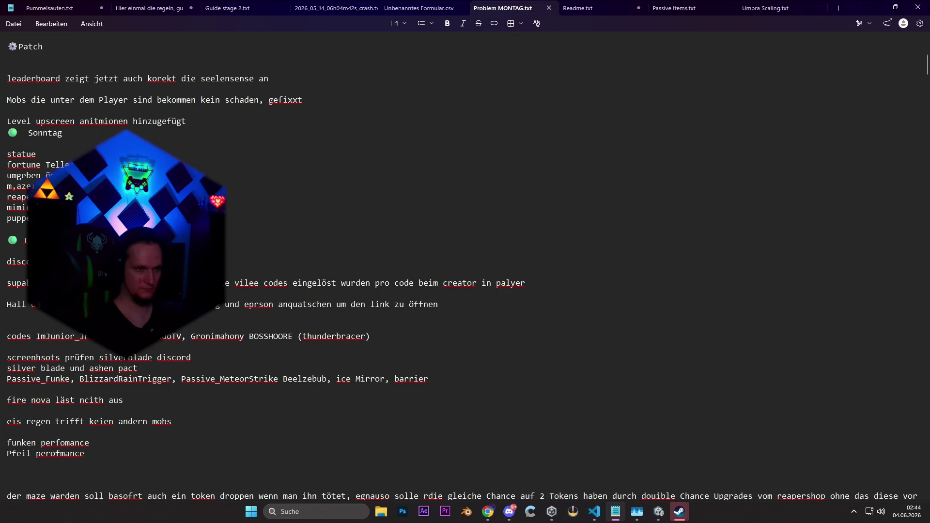
# - Jot 'E bei' under the T entry in Problem MONTAG.txt, then minimize Notepad
pyautogui.write('E bei')
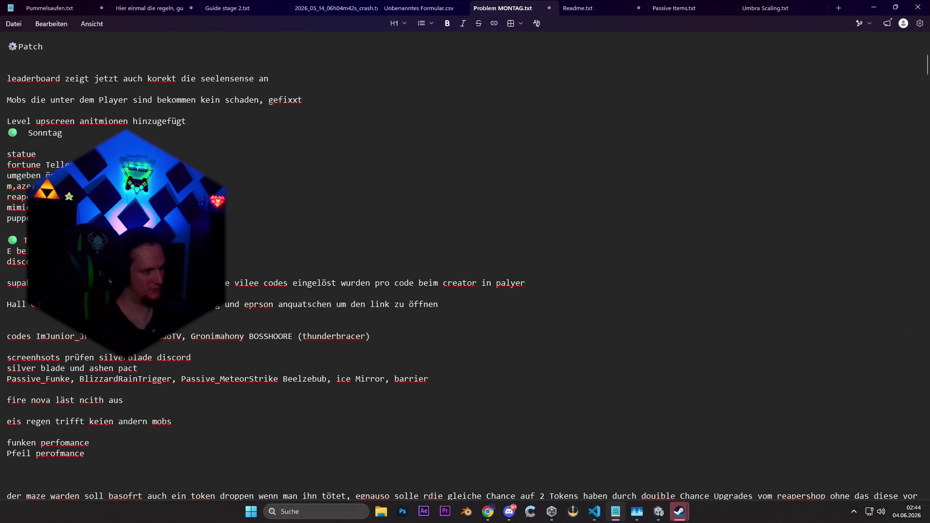
pyautogui.click(873, 7)
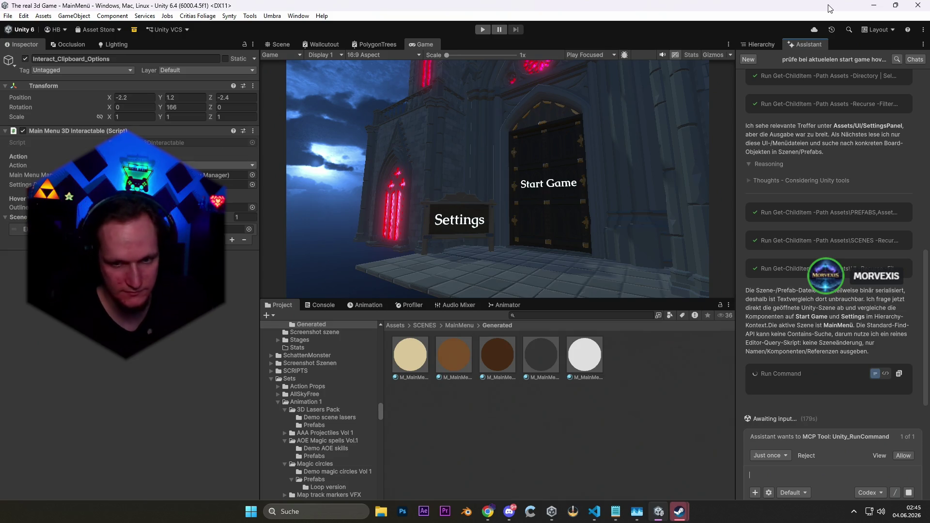
# - Choose a permission option in the Assistant panel and allow its Unity_RunCommand request
pyautogui.click(774, 456)
pyautogui.click(797, 443)
pyautogui.click(903, 453)
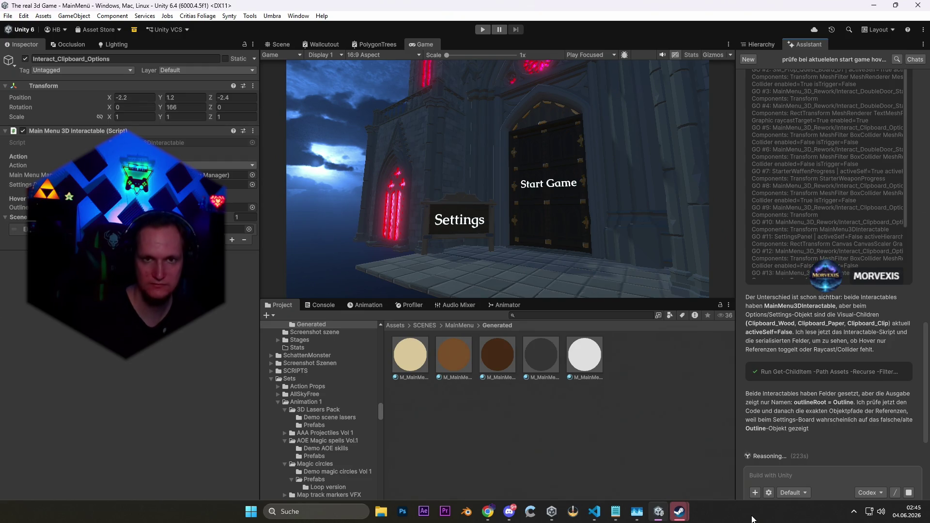
pyautogui.click(762, 45)
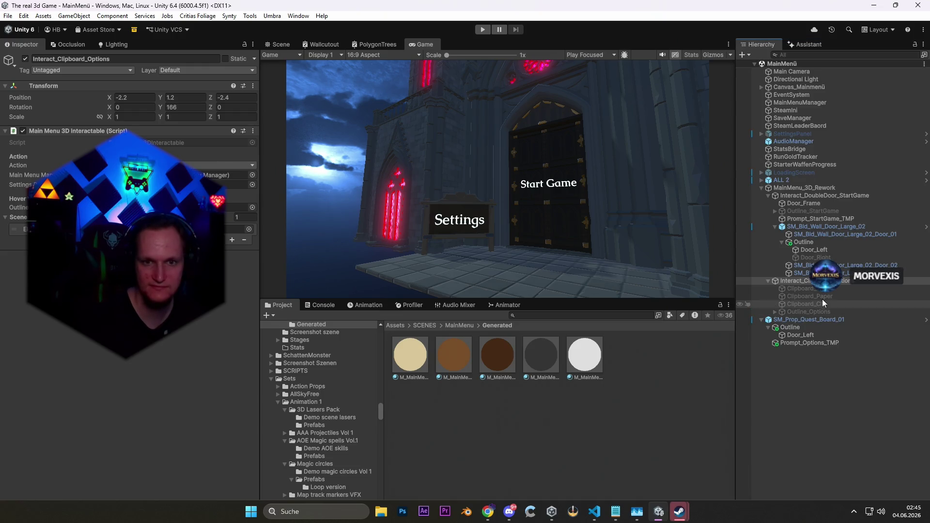
pyautogui.click(794, 329)
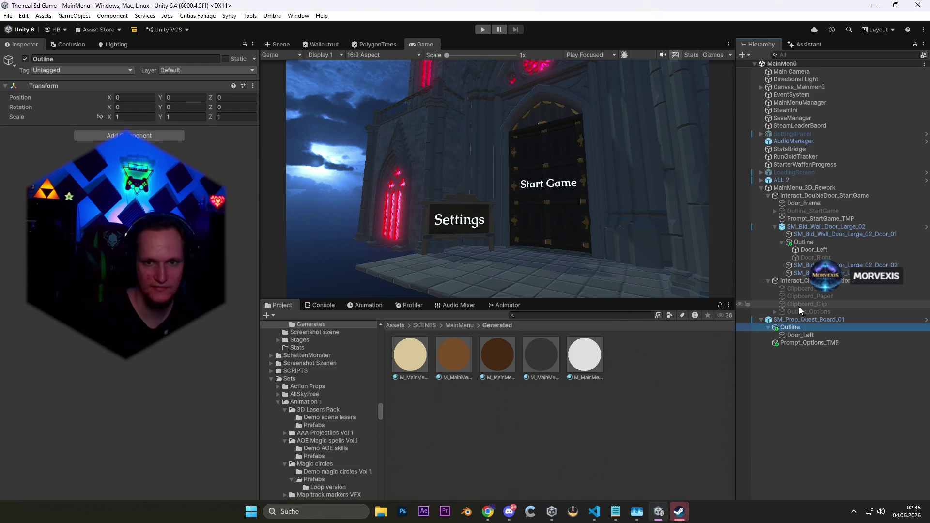
pyautogui.click(801, 335)
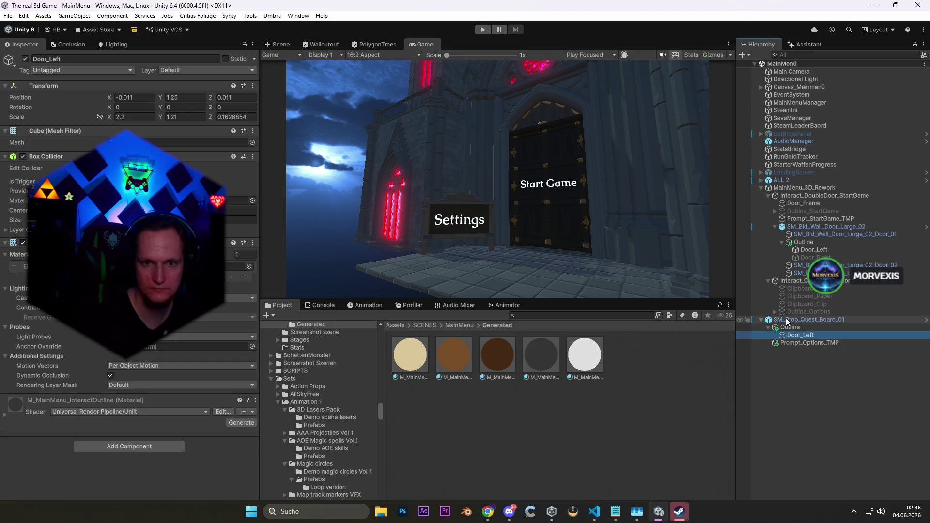
pyautogui.click(797, 279)
pyautogui.click(237, 208)
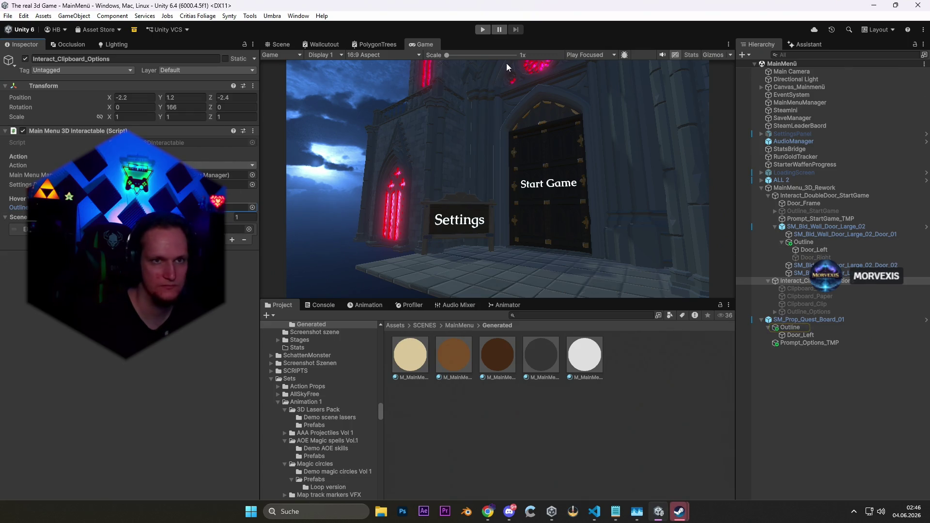
pyautogui.click(800, 45)
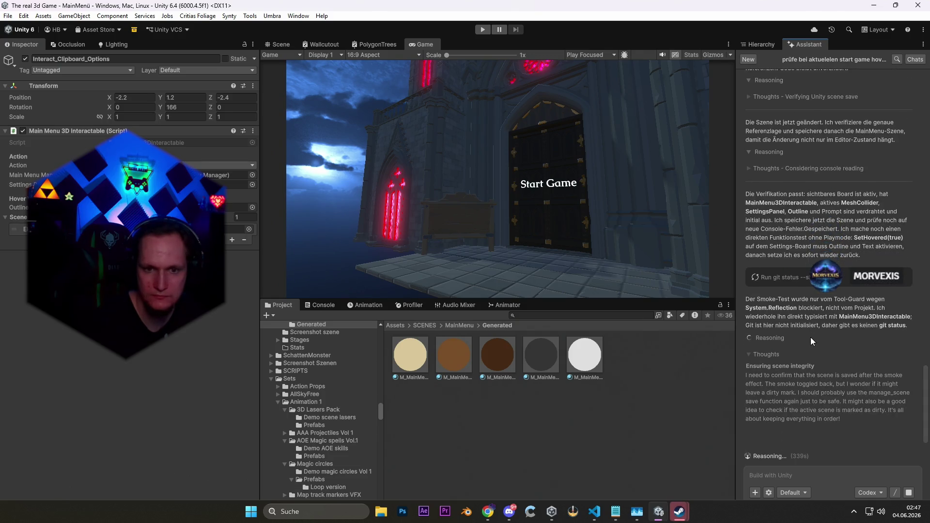
pyautogui.moveTo(679, 512)
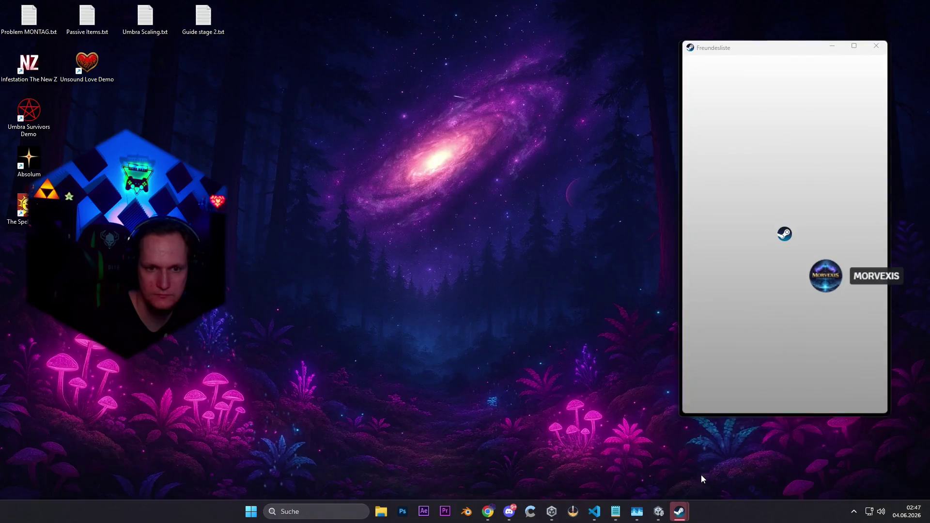
pyautogui.click(702, 475)
pyautogui.click(882, 48)
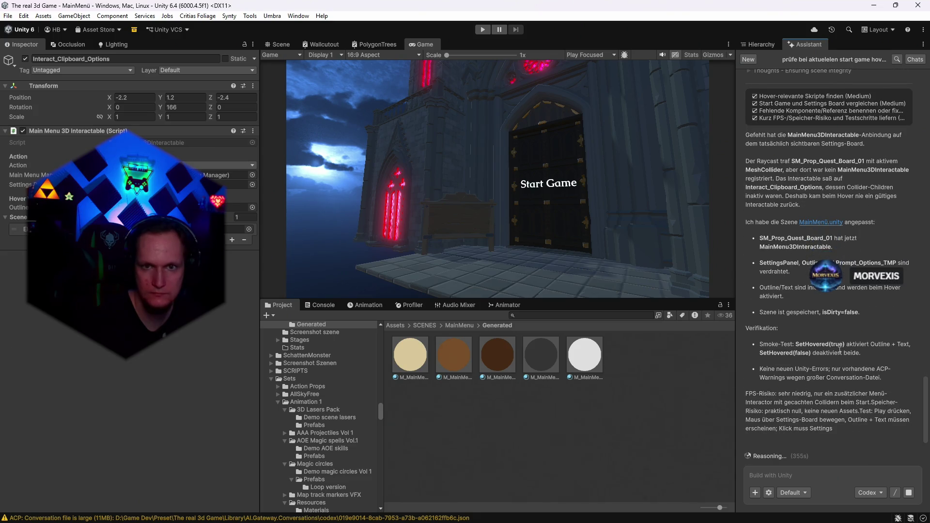
# - Select SM_Prop_Quest_Board_01 in the Hierarchy and view it in the Scene view
pyautogui.click(659, 405)
pyautogui.click(757, 43)
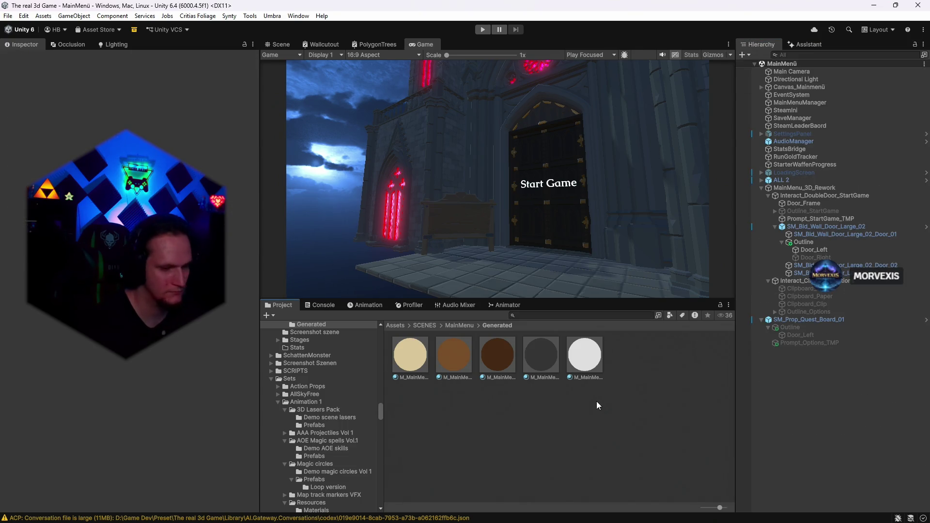
pyautogui.click(800, 320)
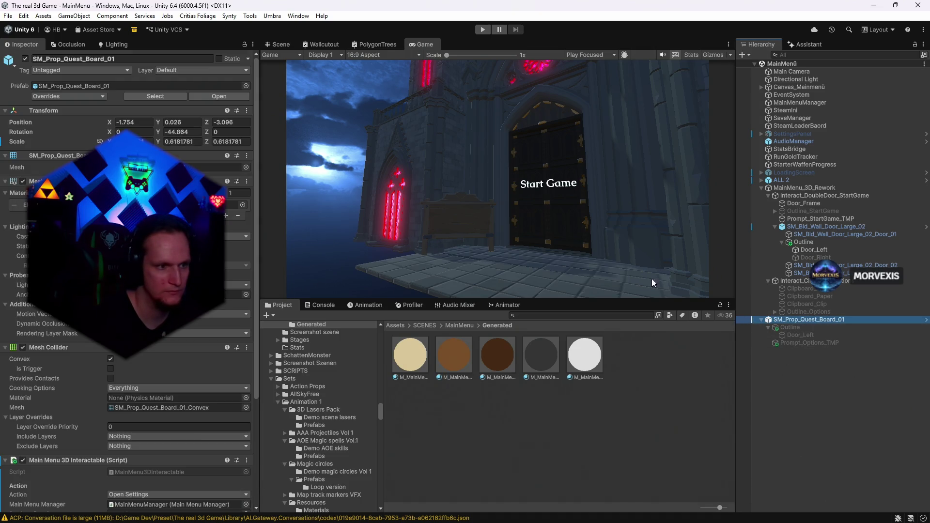
pyautogui.click(283, 44)
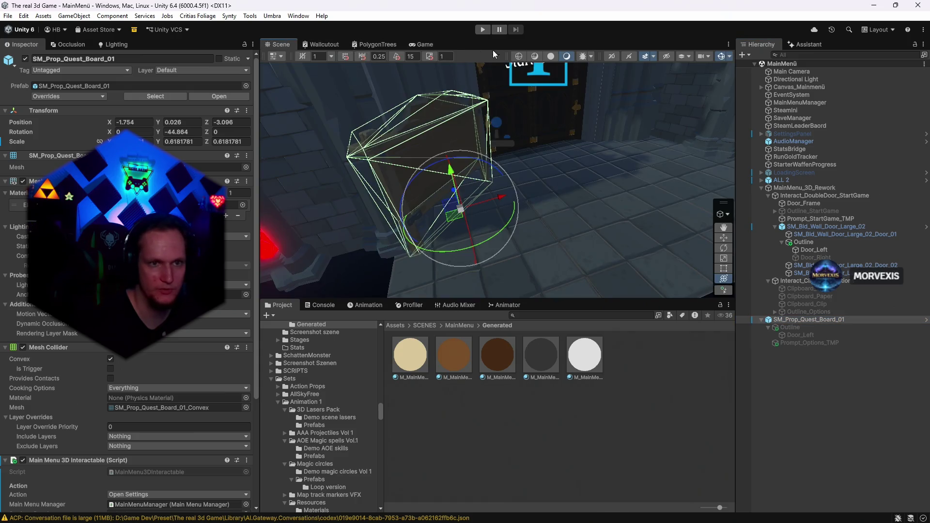
# - Play the menu, click the quest board to open the Settings panel, then stop
pyautogui.click(483, 31)
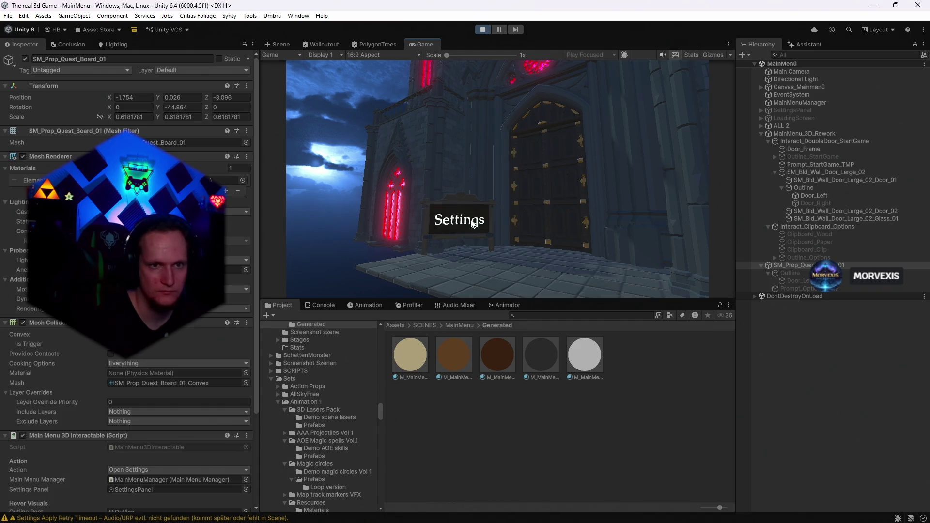
pyautogui.click(461, 222)
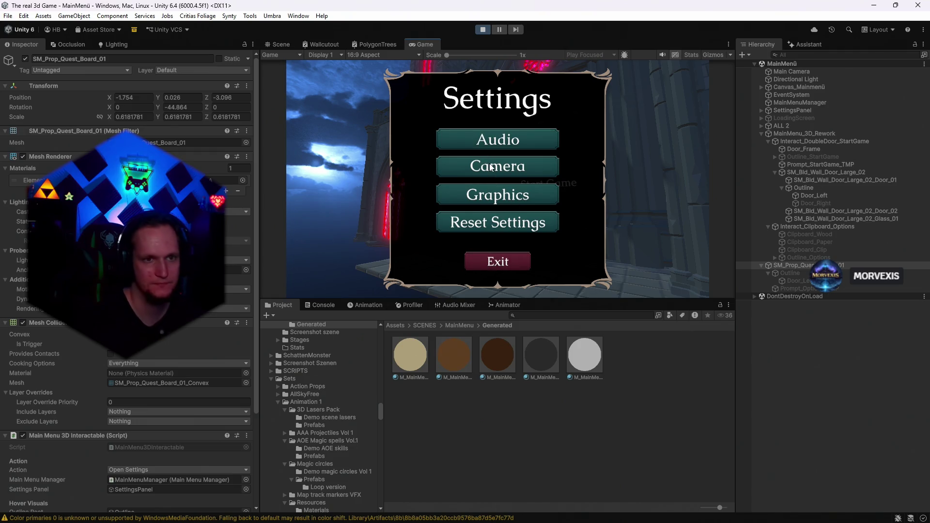
pyautogui.click(483, 29)
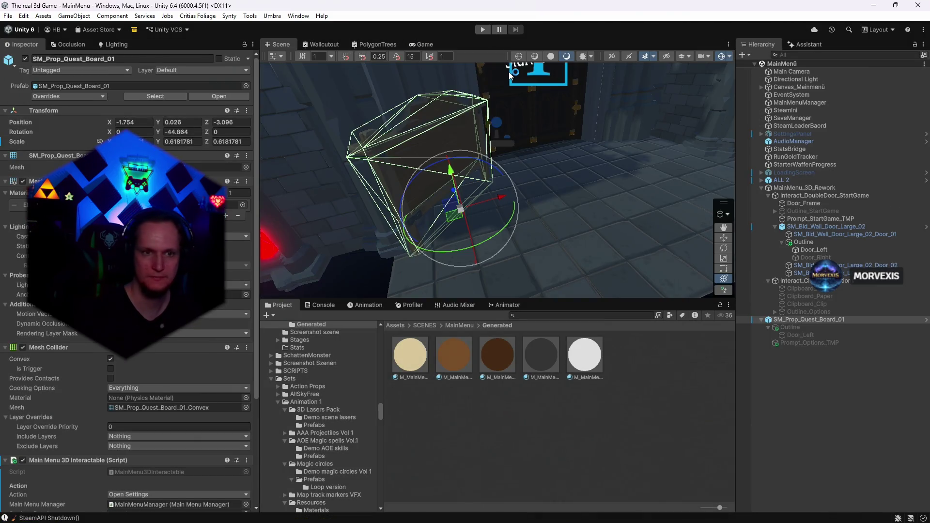
# - Open Stage_Hub and make its SettingsPanel a Prefab Variant in the Generated folder
pyautogui.click(794, 133)
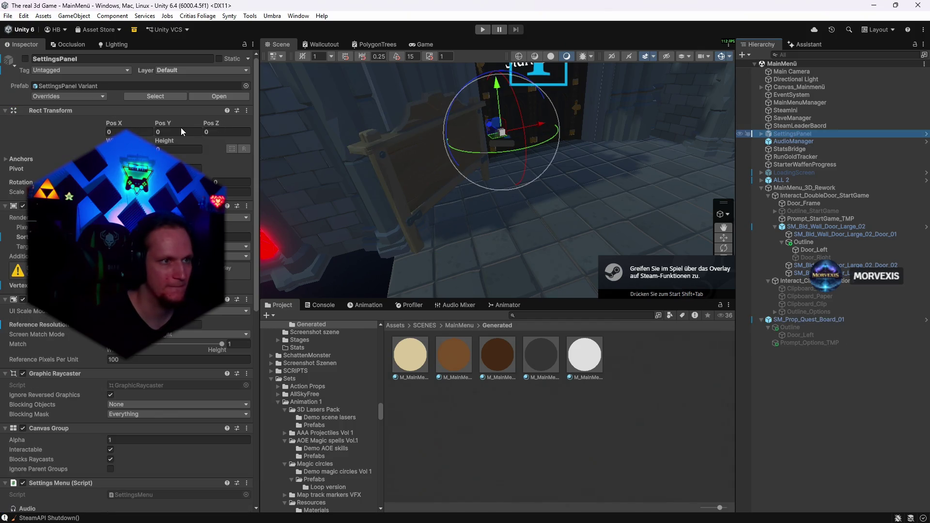
pyautogui.click(531, 316)
pyautogui.click(8, 15)
pyautogui.moveTo(40, 51)
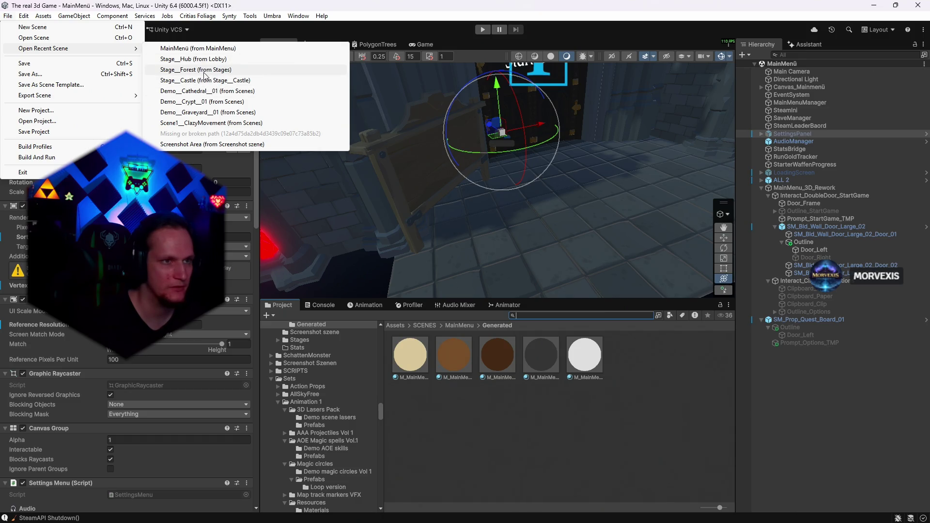
pyautogui.click(203, 59)
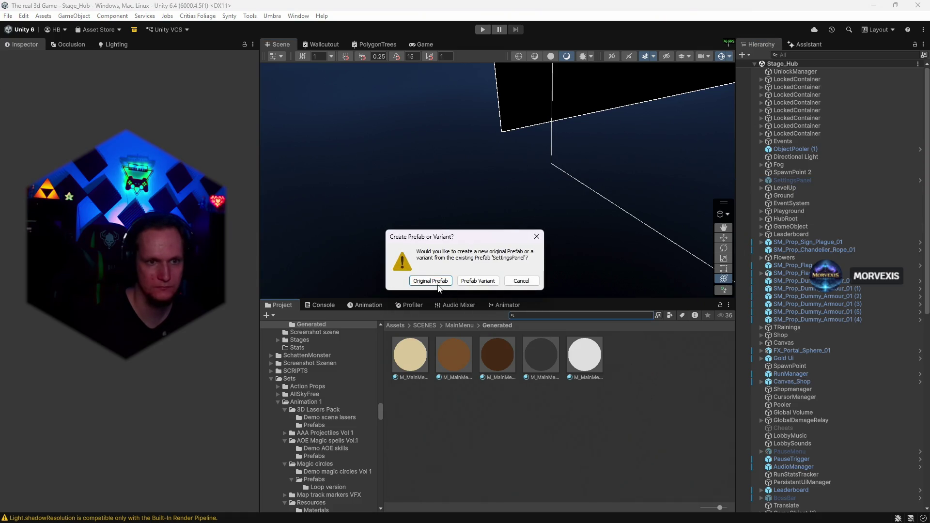
pyautogui.click(475, 281)
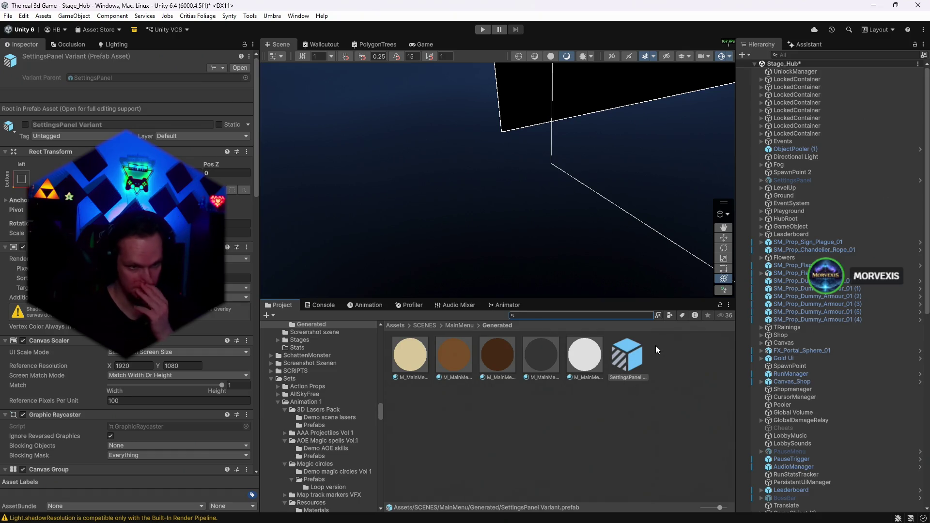
# - Reopen the MainMenü scene from recent scenes without saving Stage_Hub
pyautogui.click(2, 16)
pyautogui.moveTo(92, 48)
pyautogui.click(213, 59)
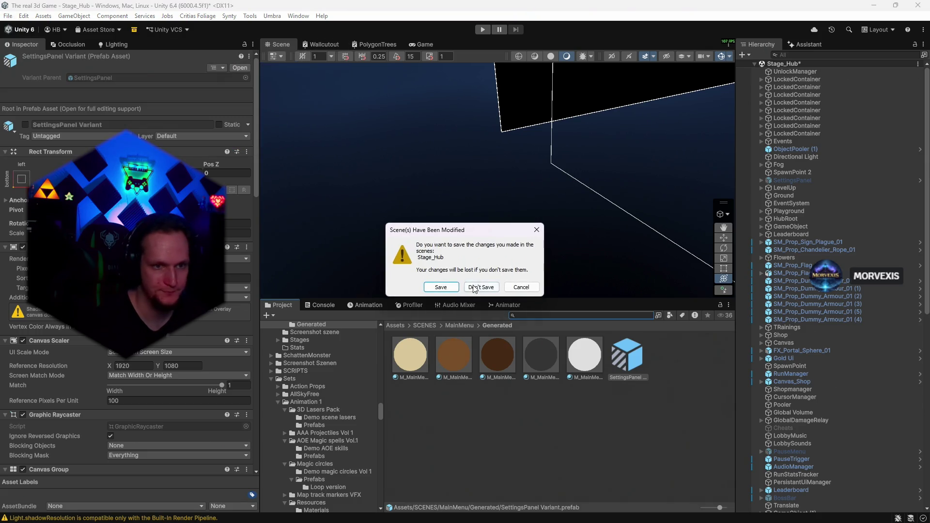
pyautogui.click(443, 286)
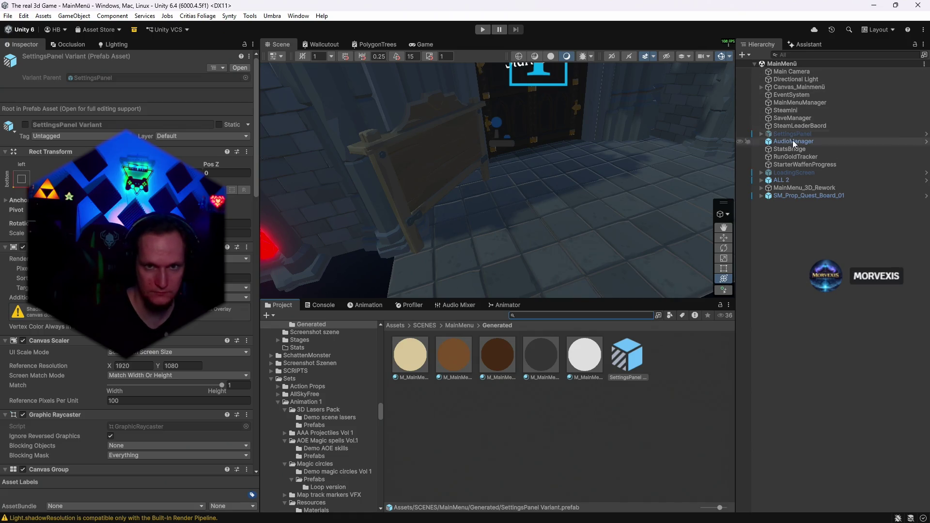
# - Compare SettingsPanel with the SettingsPanel Variant prefab, then drag the prefab into the MainMenü Hierarchy
pyautogui.click(797, 135)
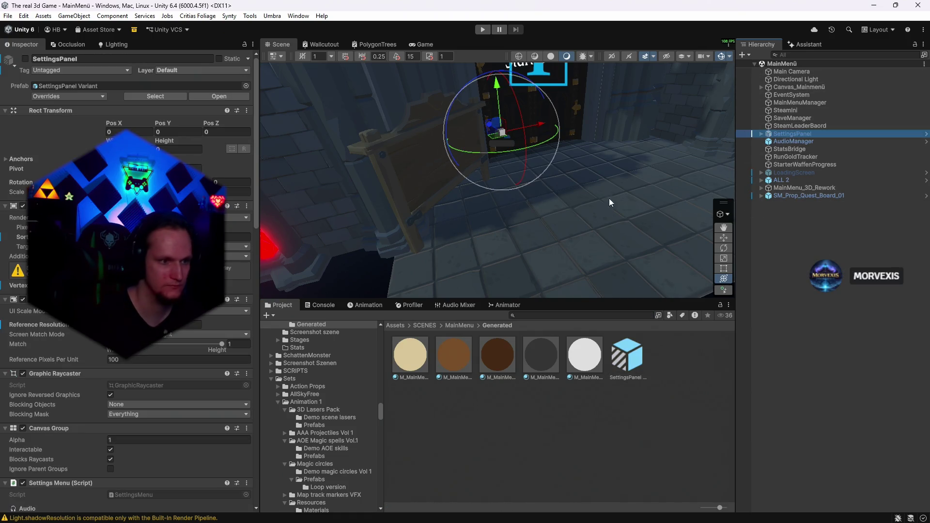
pyautogui.scroll(-15, 223, 305)
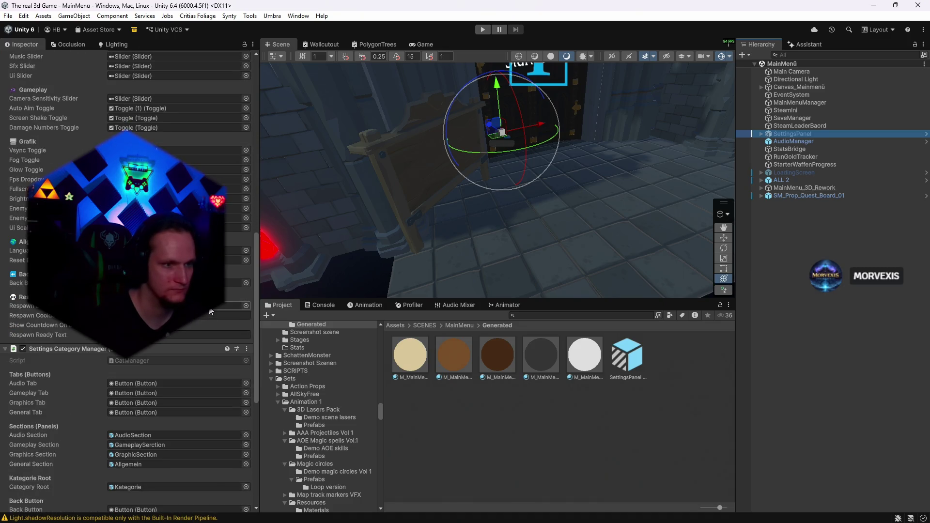
pyautogui.scroll(-2, 223, 310)
pyautogui.click(627, 357)
pyautogui.scroll(5, 217, 316)
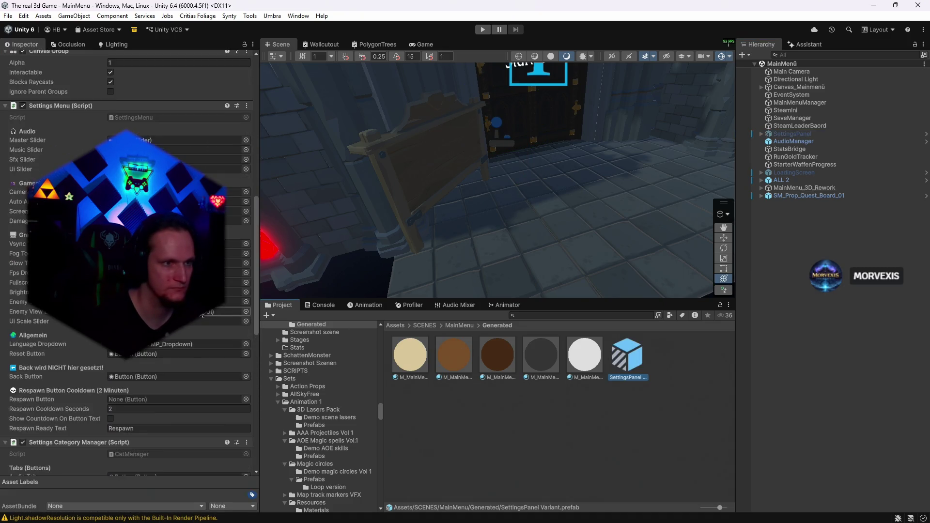
pyautogui.scroll(-5, 217, 317)
pyautogui.scroll(-10, 193, 291)
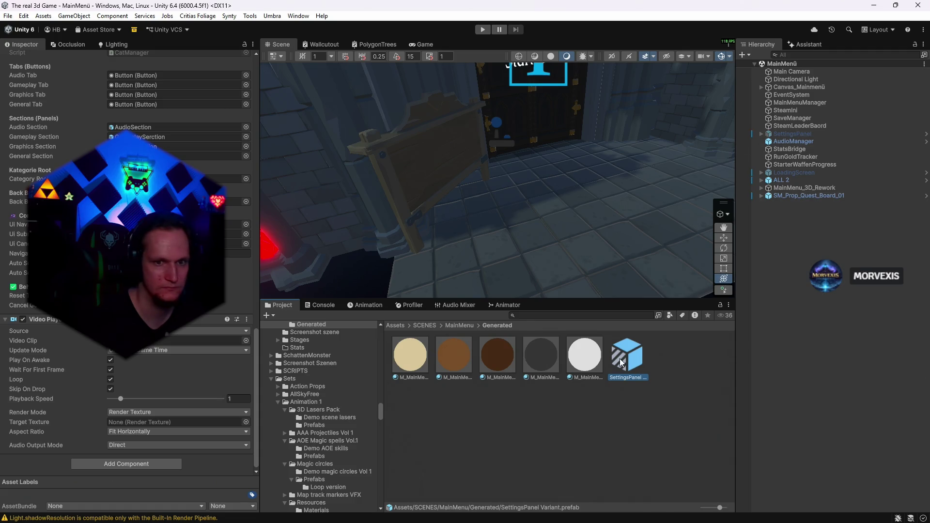
pyautogui.scroll(5, 165, 358)
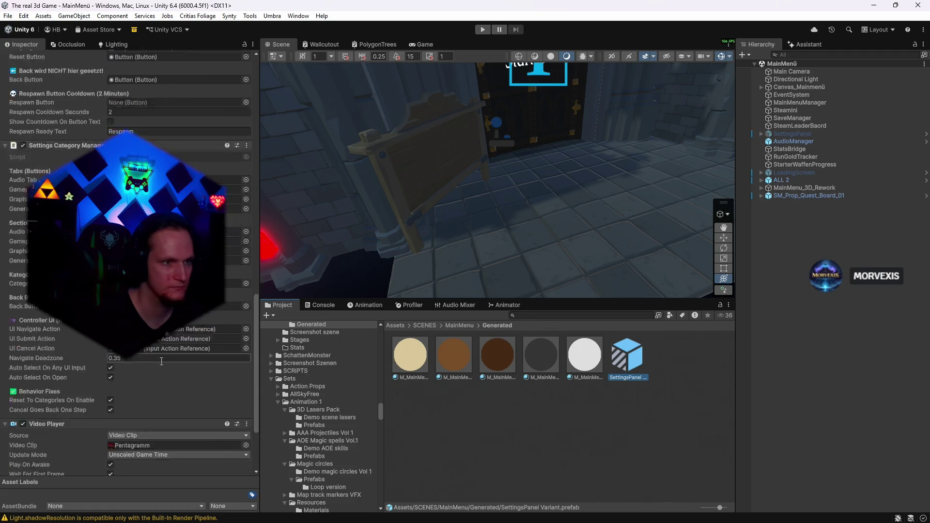
pyautogui.scroll(10, 162, 359)
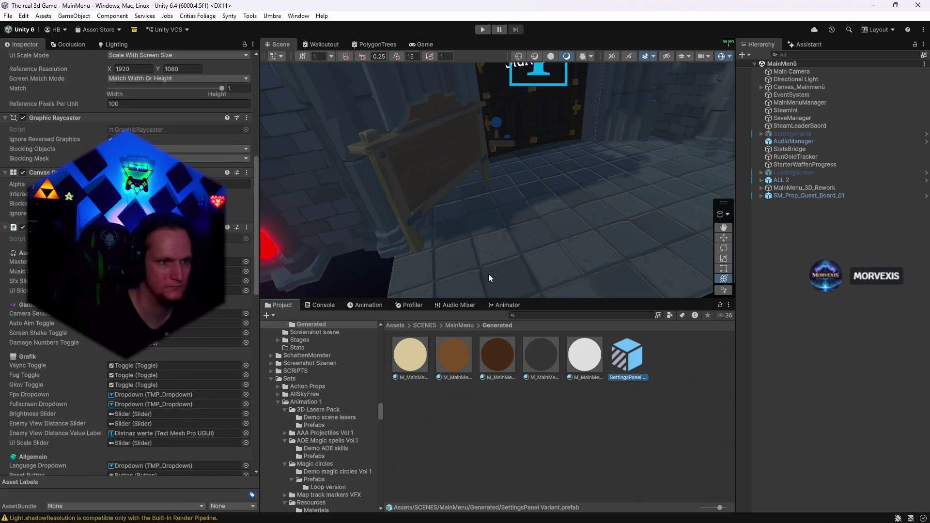
pyautogui.moveTo(627, 356); pyautogui.dragTo(794, 226)
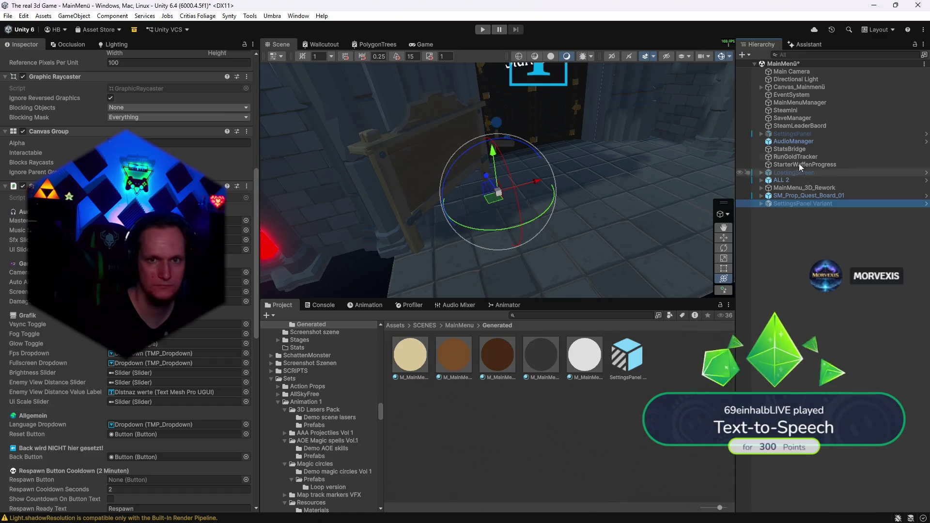
# - Delete the old inactive SettingsPanel and expand MainMenu_3D_Rework
pyautogui.click(790, 134)
pyautogui.press('Delete')
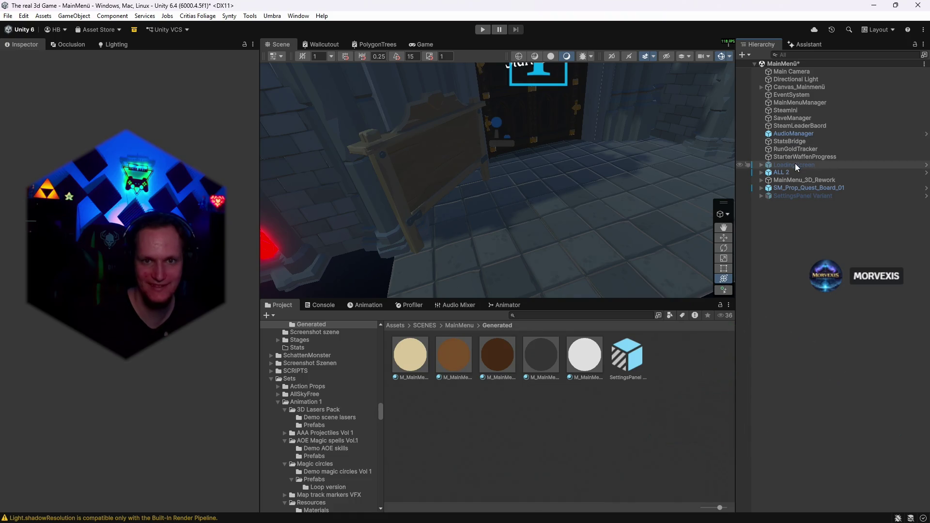
pyautogui.click(788, 181)
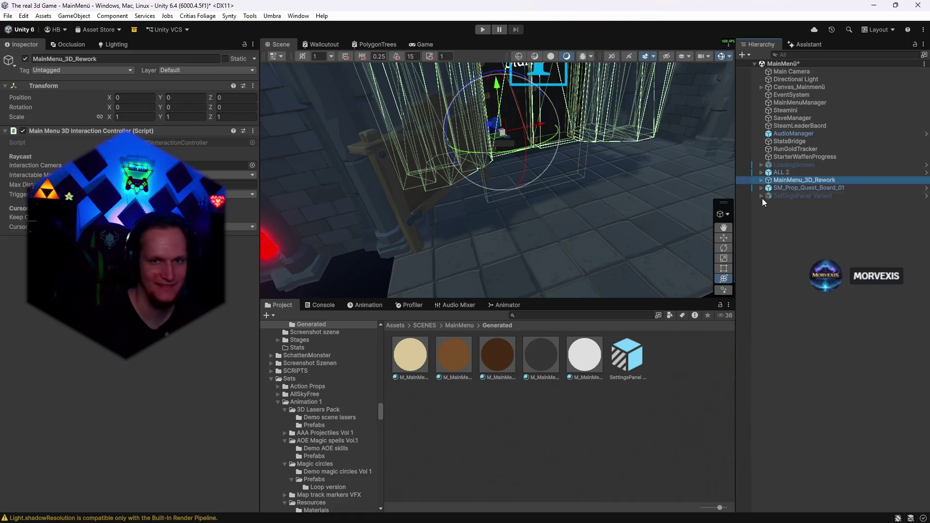
pyautogui.click(761, 182)
# - Link the SettingsPanel Variant into the Start Game door's Settings reference and check the quest board
pyautogui.click(794, 189)
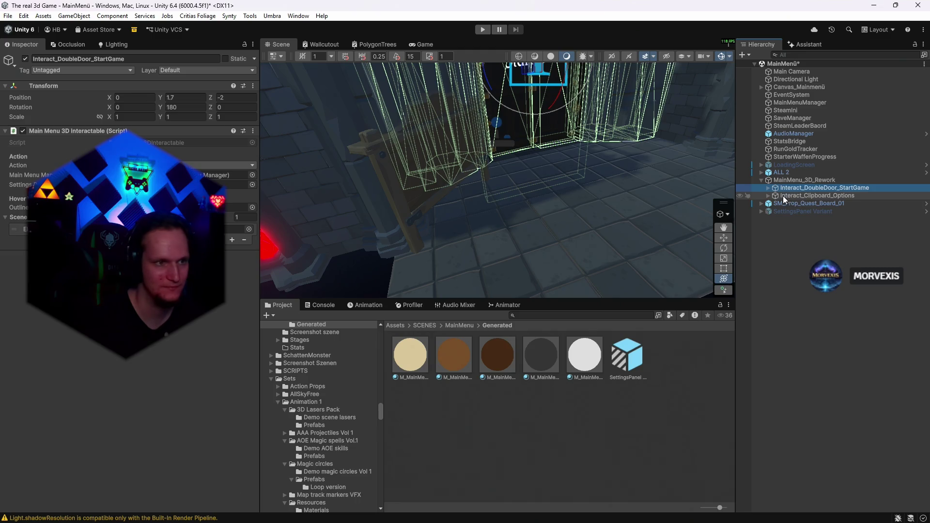
pyautogui.moveTo(803, 211); pyautogui.dragTo(228, 184)
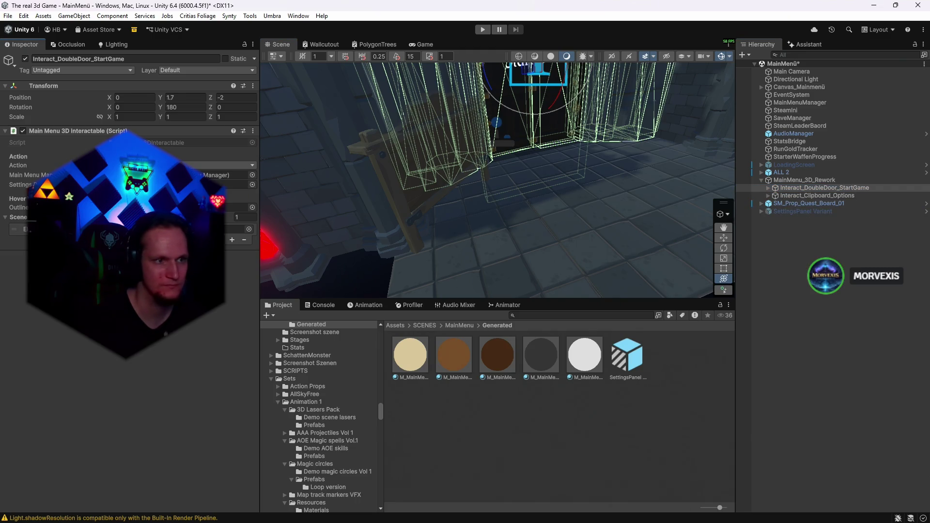
pyautogui.click(794, 194)
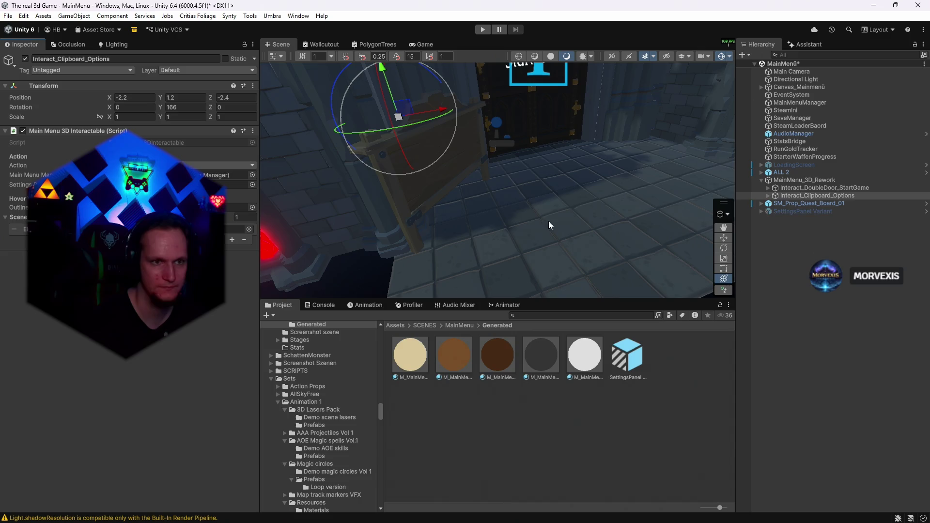
pyautogui.rightClick(783, 212)
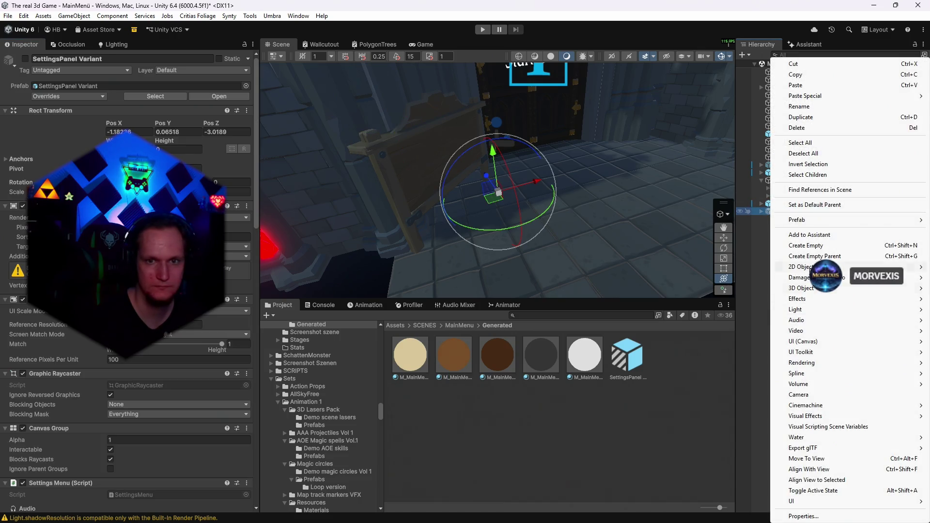
# - Inspect the SettingsPanel Variant prefab in isolation, return to MainMenü, and deactivate its instance
pyautogui.moveTo(799, 220)
pyautogui.click(731, 233)
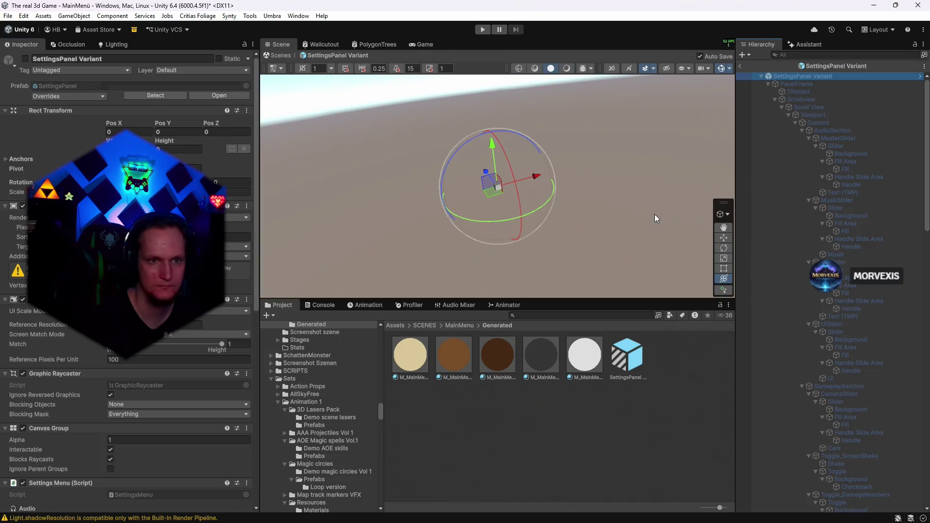
pyautogui.moveTo(301, 148)
pyautogui.mouseDown()
pyautogui.moveTo(527, 85)
pyautogui.moveTo(541, 54)
pyautogui.moveTo(610, 454)
pyautogui.moveTo(620, 425)
pyautogui.moveTo(542, 437)
pyautogui.moveTo(487, 473)
pyautogui.moveTo(475, 469)
pyautogui.mouseUp()
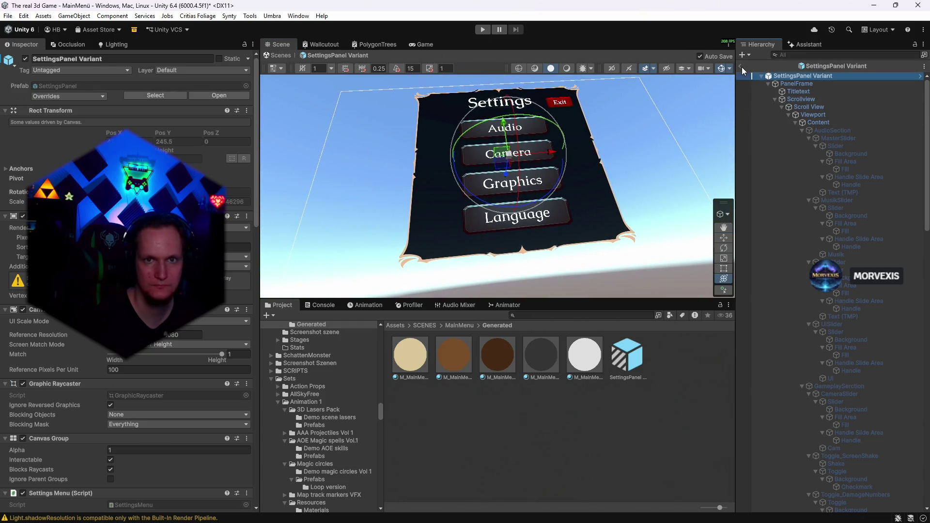
pyautogui.click(741, 67)
pyautogui.click(793, 210)
pyautogui.click(25, 58)
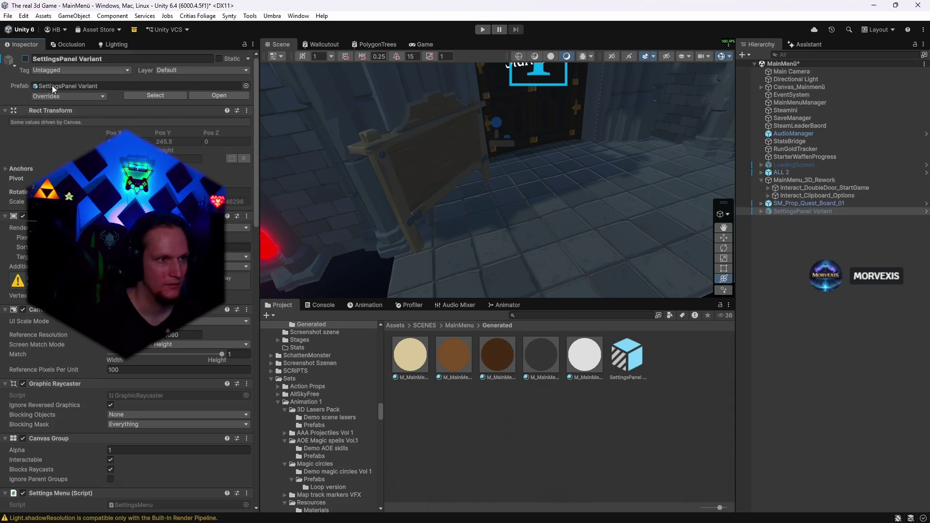
pyautogui.click(73, 95)
pyautogui.press('Escape')
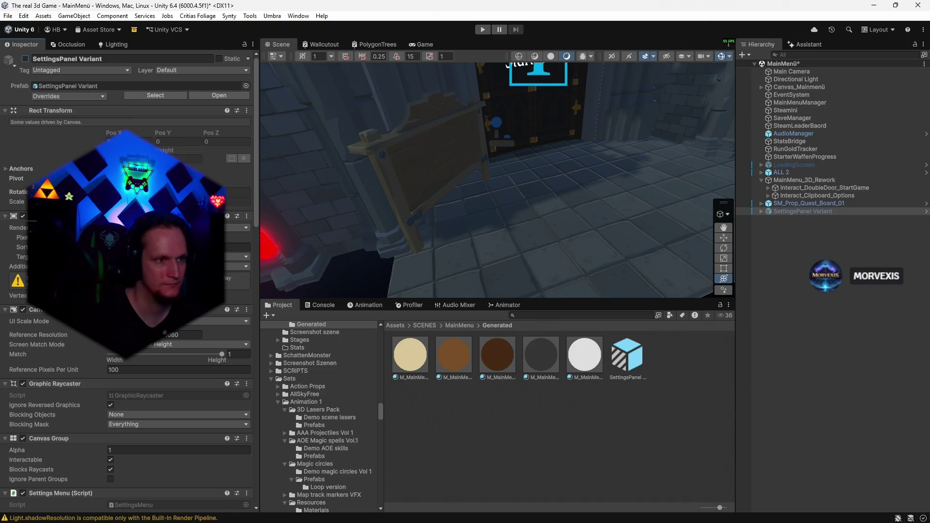
pyautogui.click(483, 29)
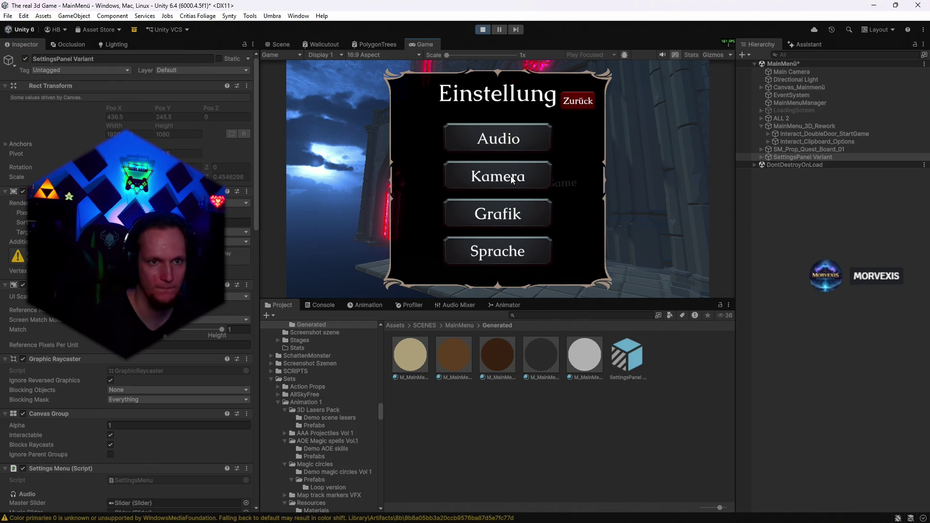
pyautogui.click(460, 185)
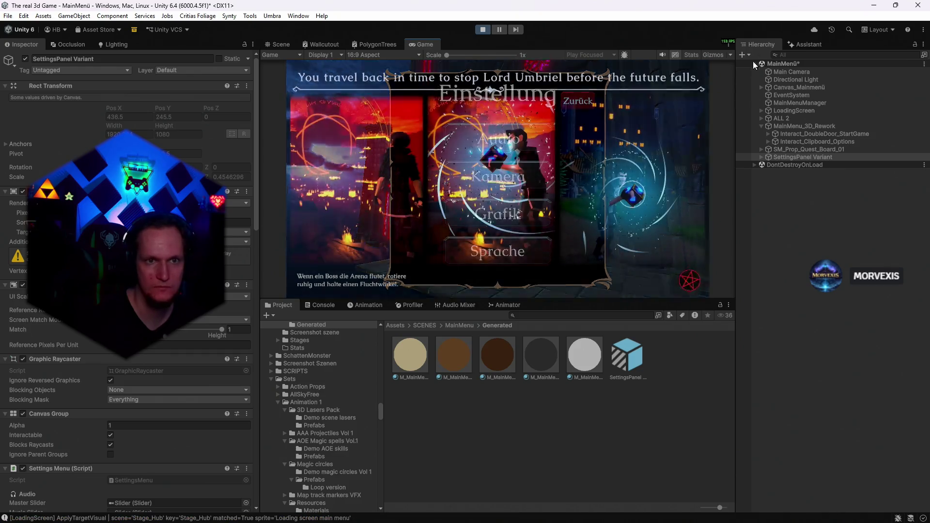
pyautogui.click(482, 29)
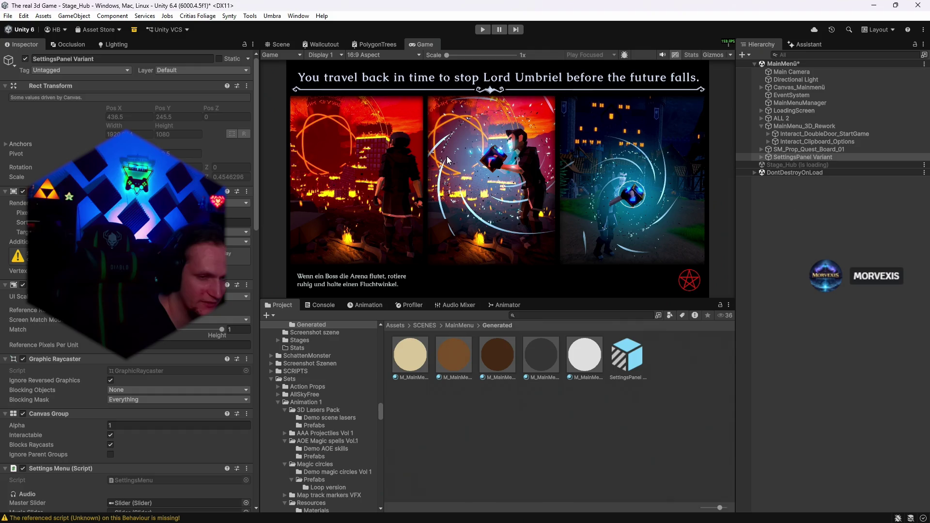
pyautogui.hotkey('ctrl', 'p')
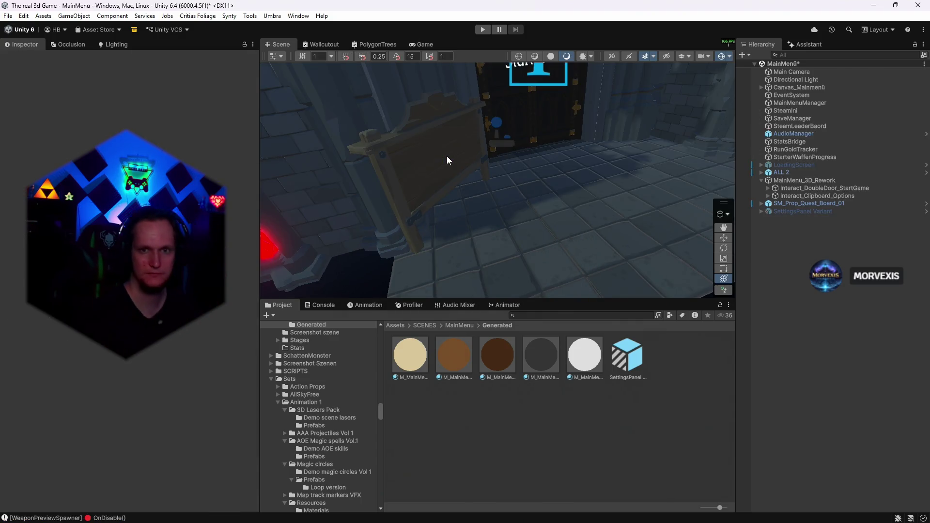
# - Review the SettingsPanel Variant, the Assistant's reply and the quest-board clipboard interactable
pyautogui.click(818, 212)
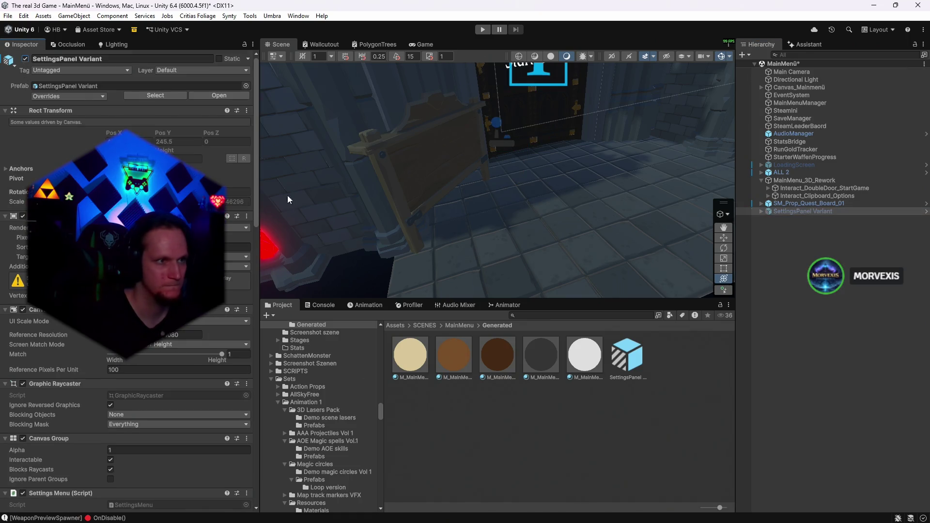
pyautogui.click(806, 44)
pyautogui.click(759, 44)
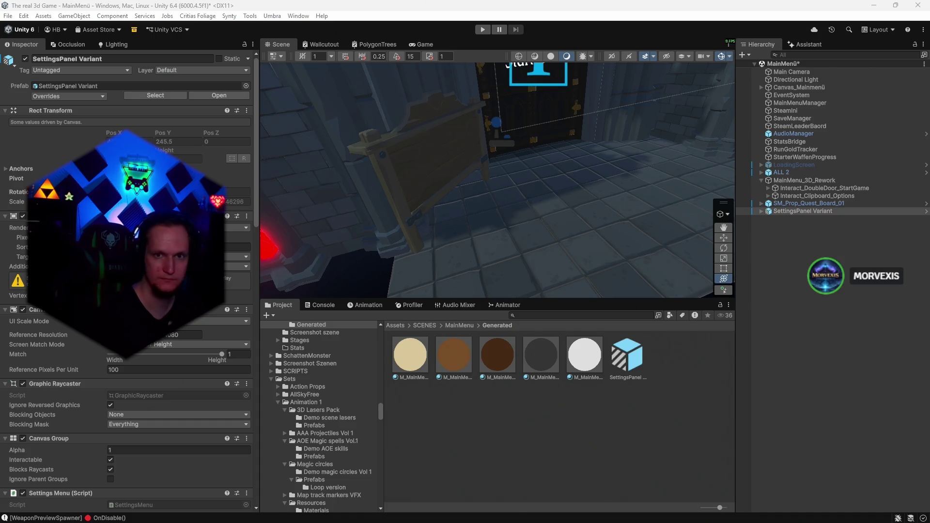
pyautogui.click(795, 182)
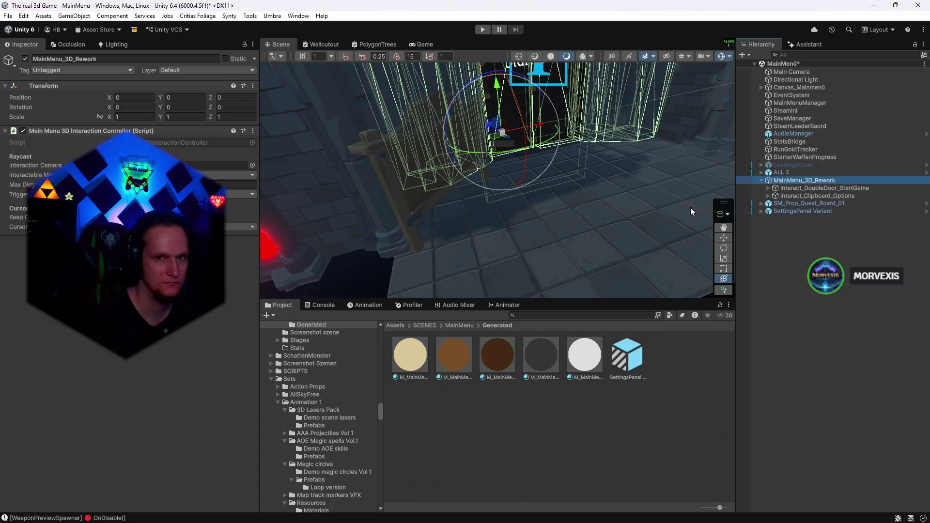
pyautogui.click(800, 196)
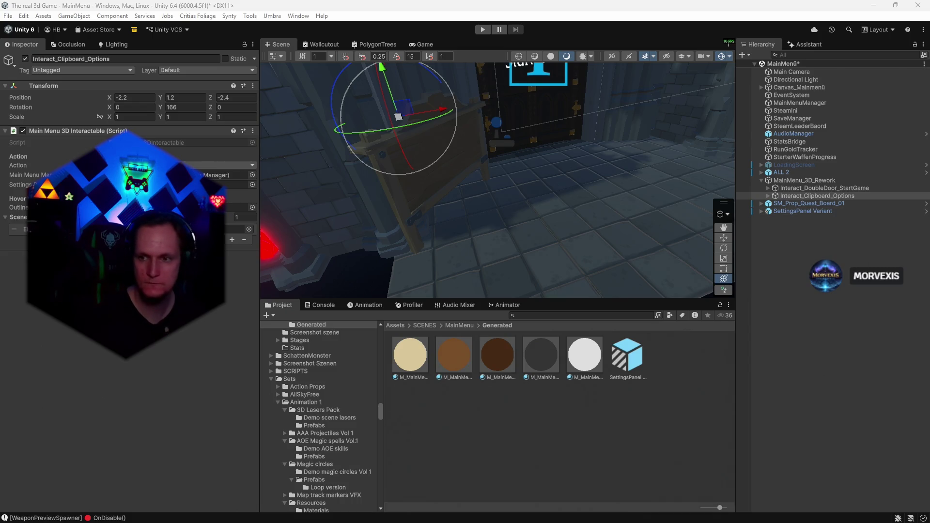
# - Locate the EventSystem's DefaultInputActions asset in the Project window and expand it
pyautogui.click(786, 95)
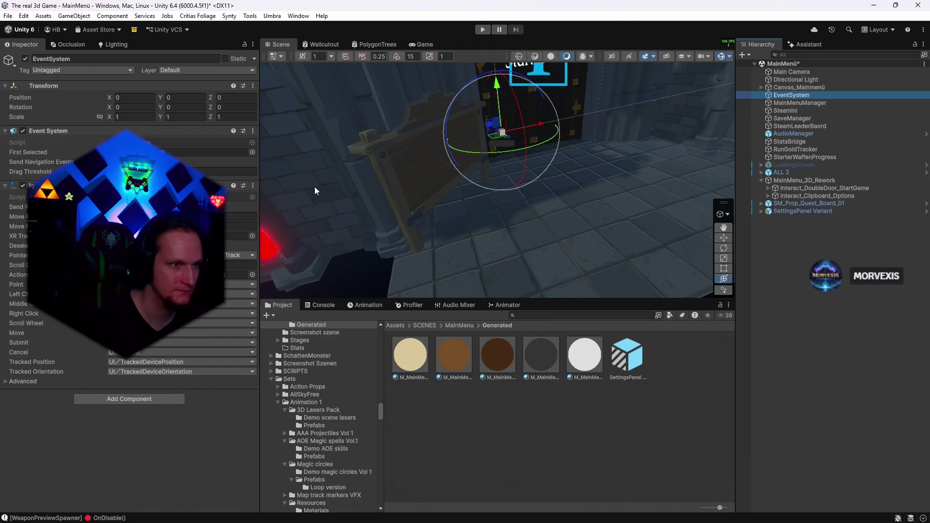
pyautogui.click(240, 275)
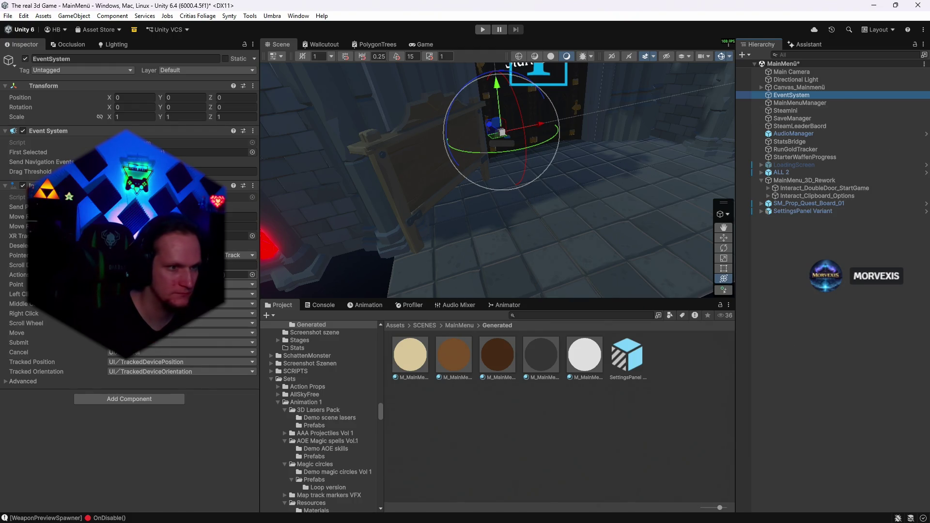
pyautogui.click(480, 354)
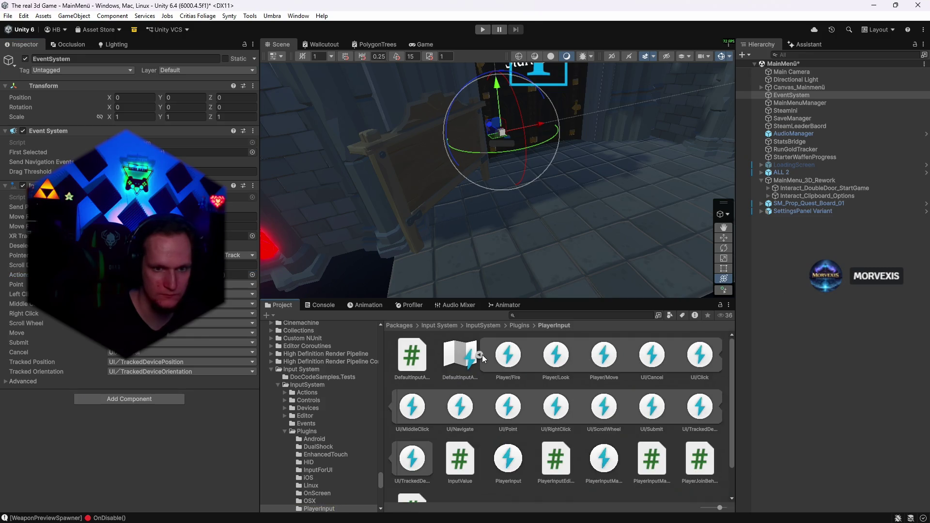
pyautogui.scroll(-2, 517, 375)
pyautogui.scroll(2, 523, 377)
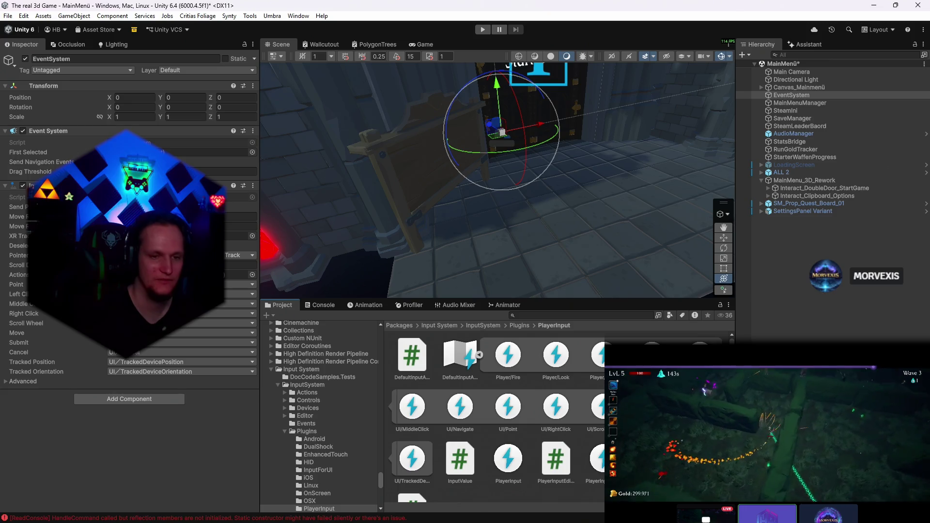
pyautogui.moveTo(593, 513)
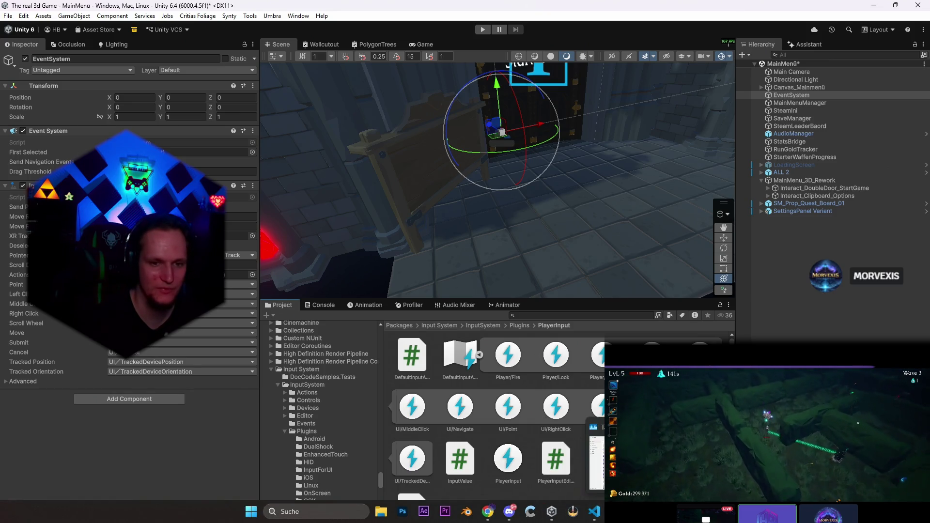
# - Add 'ground slam funktion' under the T entry in Problem MONTAG.txt, save, and return to Unity
pyautogui.click(594, 512)
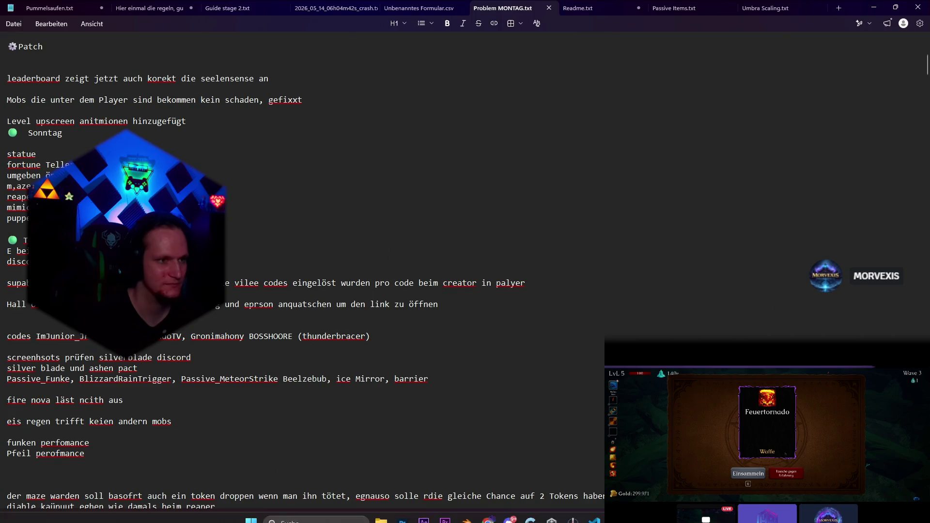
pyautogui.press('Return')
pyautogui.write('gro')
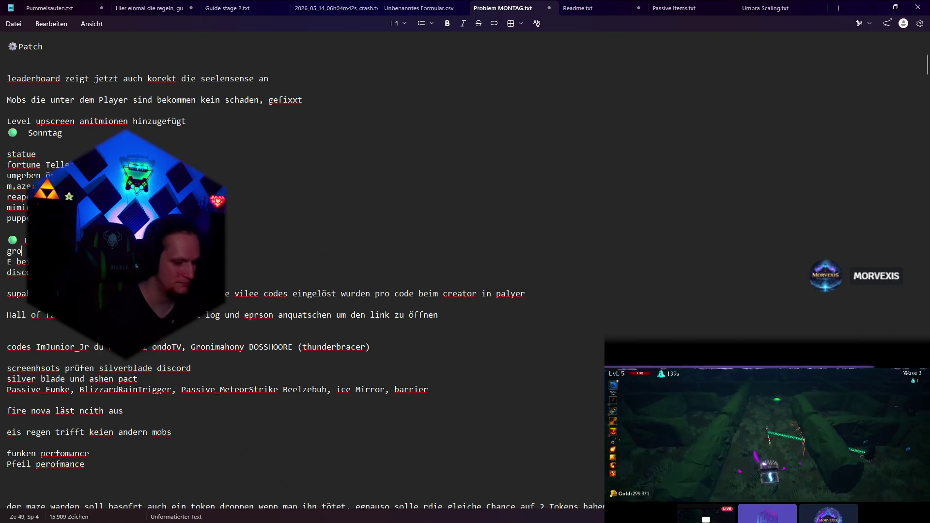
pyautogui.write('und slam funktion')
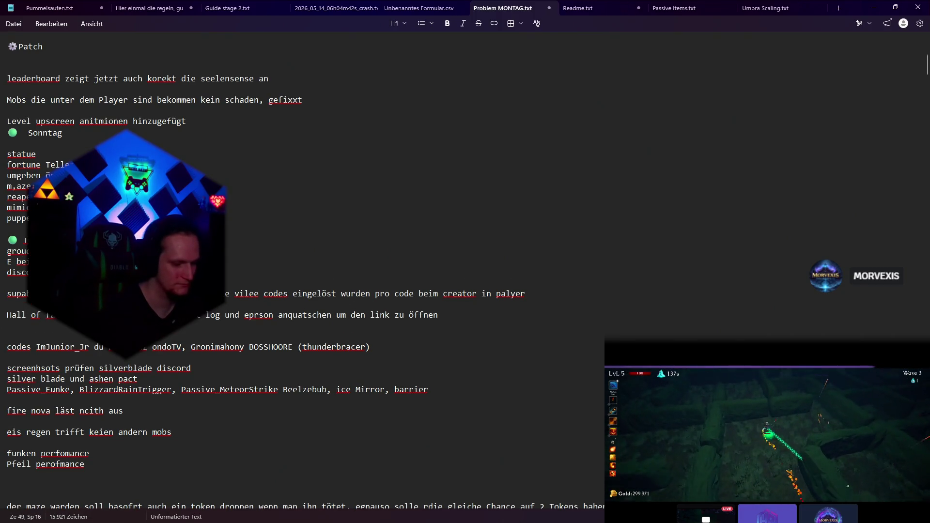
pyautogui.hotkey('ctrl', 's')
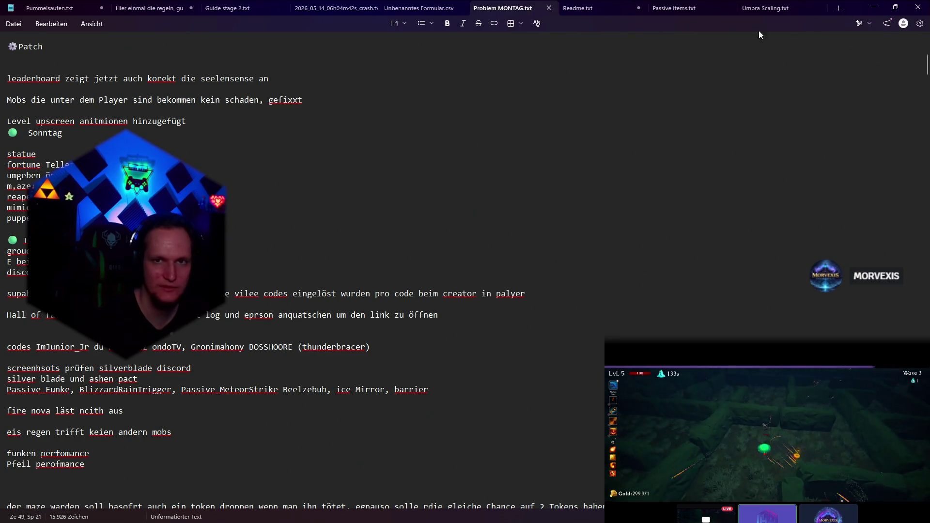
pyautogui.hotkey('alt', 'Tab')
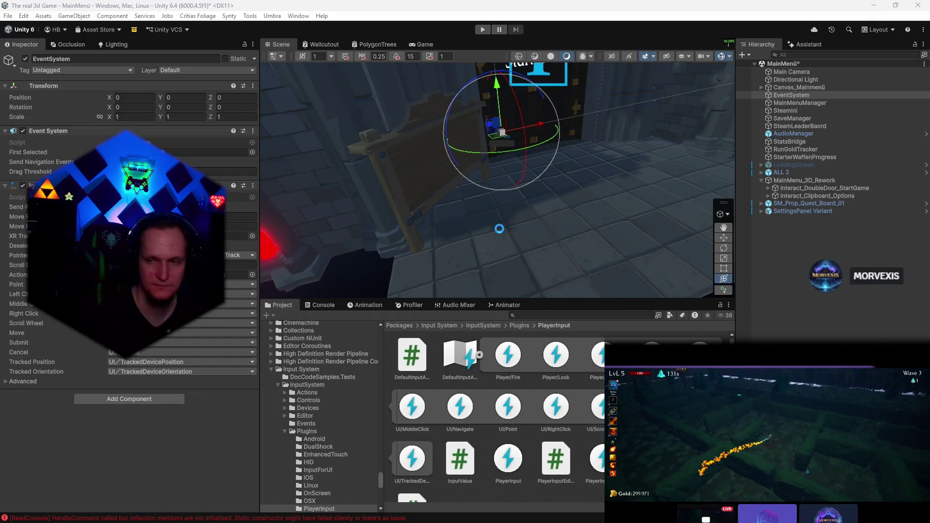